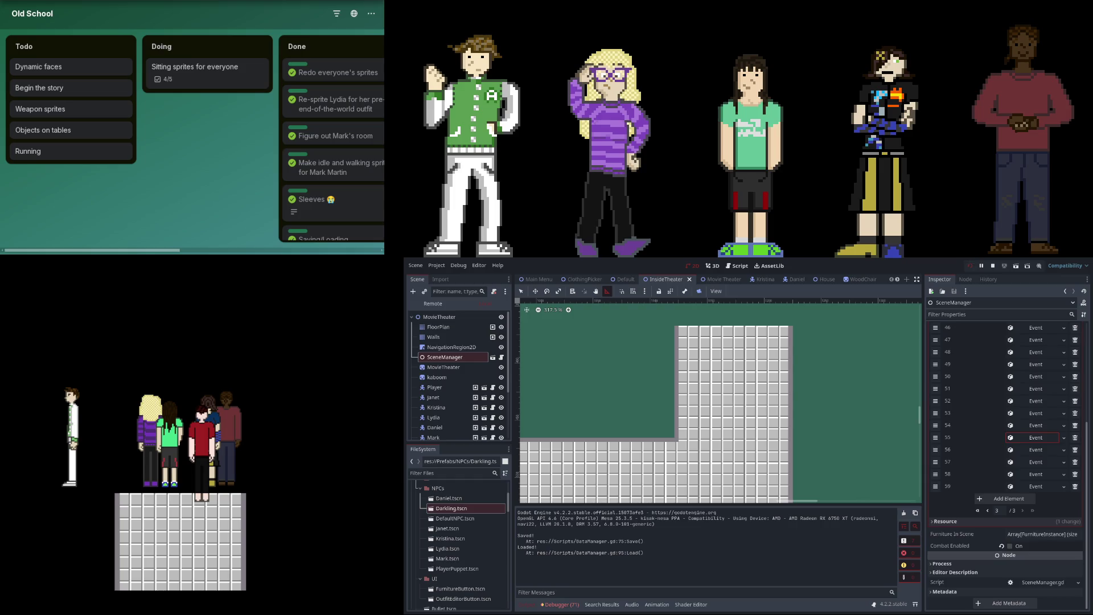
# Stop the running game and open Scenes event 59 to check its settings.
pyautogui.click(993, 266)
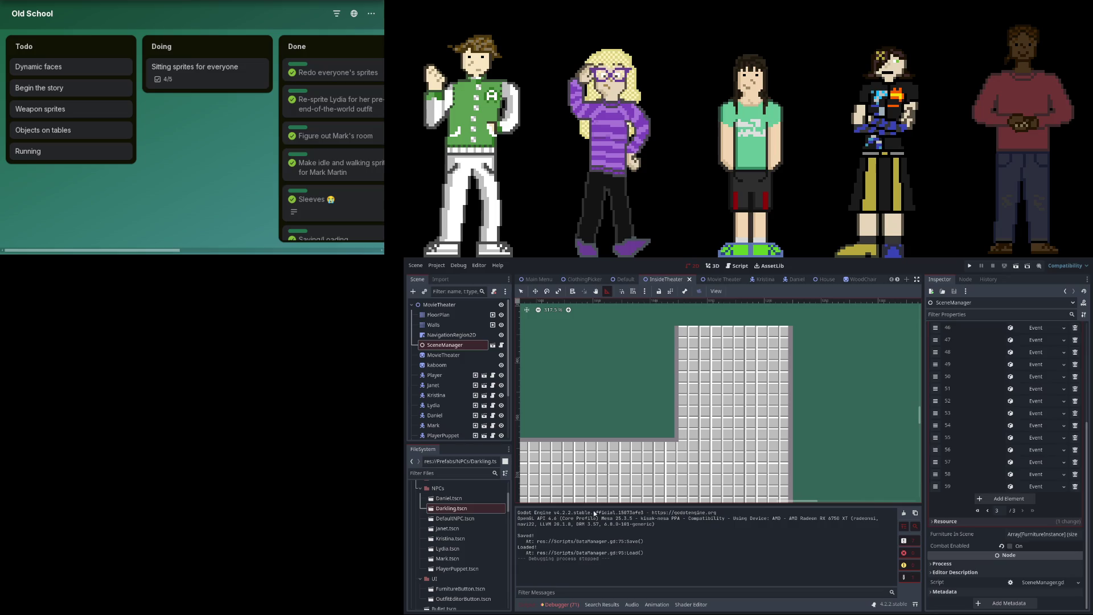
pyautogui.moveTo(701, 408); pyautogui.dragTo(723, 406)
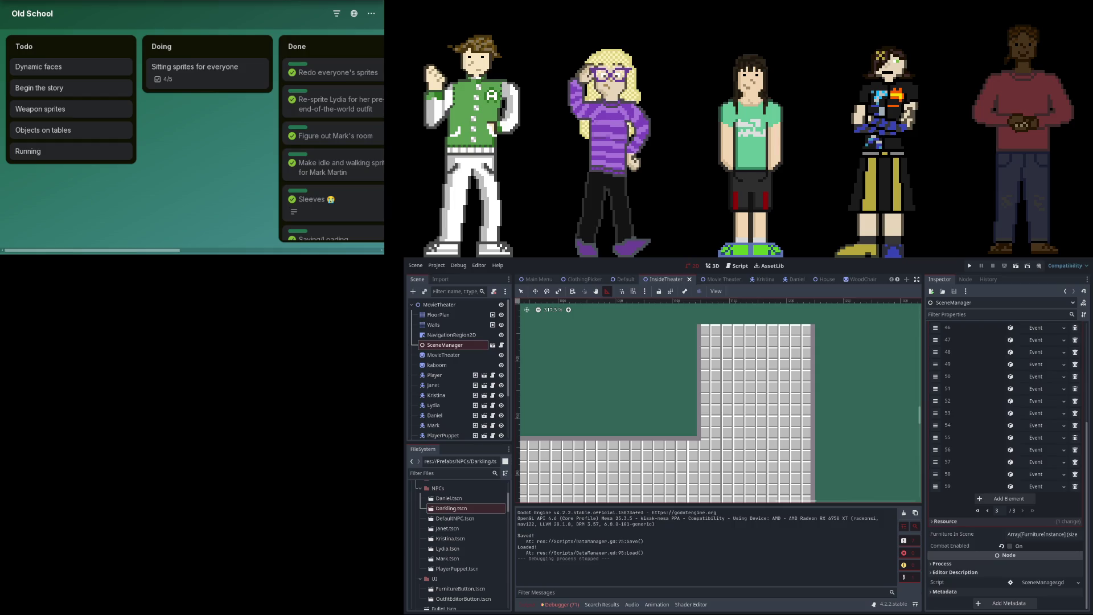
pyautogui.click(1026, 501)
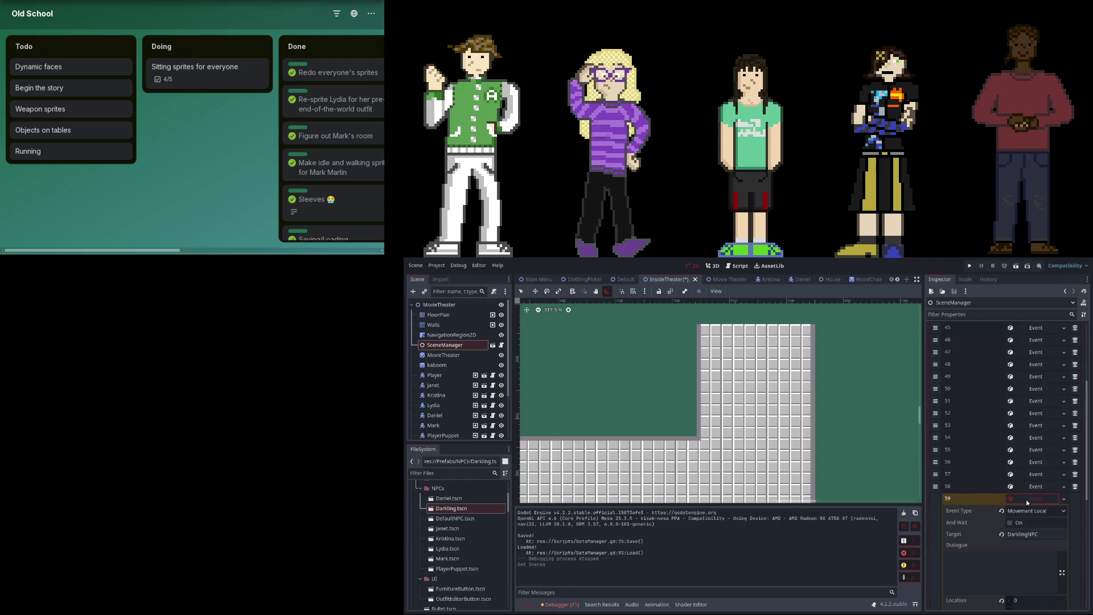
# Add element 60 as a new Dialogue event and enter Janet as its target.
pyautogui.click(1004, 498)
pyautogui.click(1005, 512)
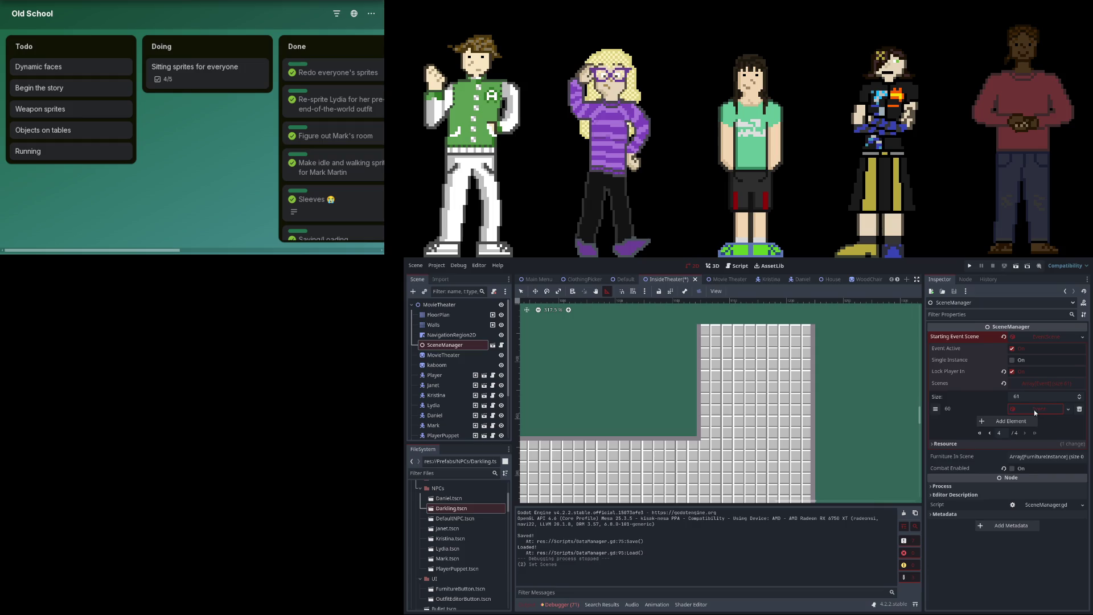
pyautogui.click(1034, 408)
pyautogui.click(1026, 448)
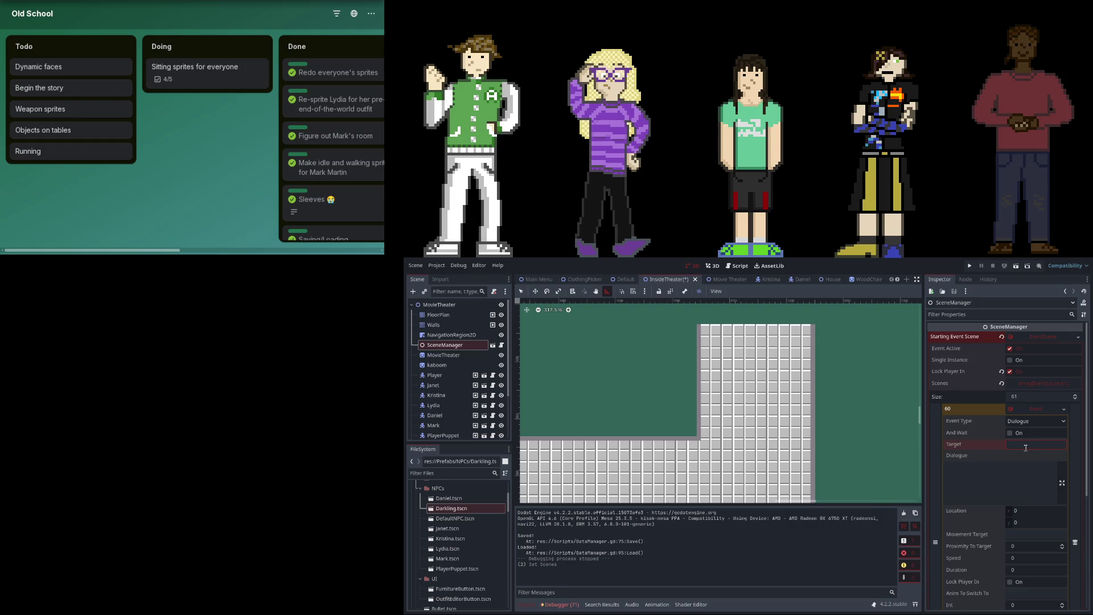
pyautogui.write('Janet Garrison')
# Write event 60's dialogue: 'Now, ignoring the act of immense disrespect…'.
pyautogui.click(1003, 486)
pyautogui.write('Now, ')
pyautogui.write('ignoring the')
pyautogui.write('huge')
pyautogui.press('BackSpace')
pyautogui.press('BackSpace')
pyautogui.press('BackSpace')
pyautogui.write('hugely distre')
pyautogui.press('BackSpace')
pyautogui.press('BackSpace')
pyautogui.press('BackSpace')
pyautogui.write('r')
pyautogui.write('espect demonst')
pyautogui.write('rated by you')
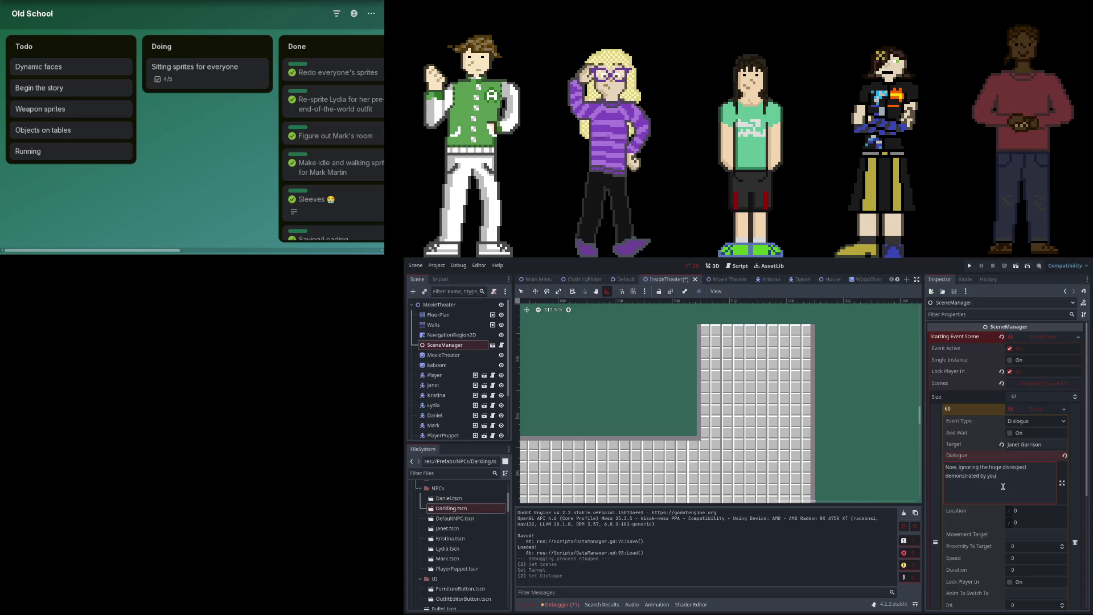
pyautogui.write('y')
pyautogui.write('sir...')
pyautogui.scroll(-3, 989, 470)
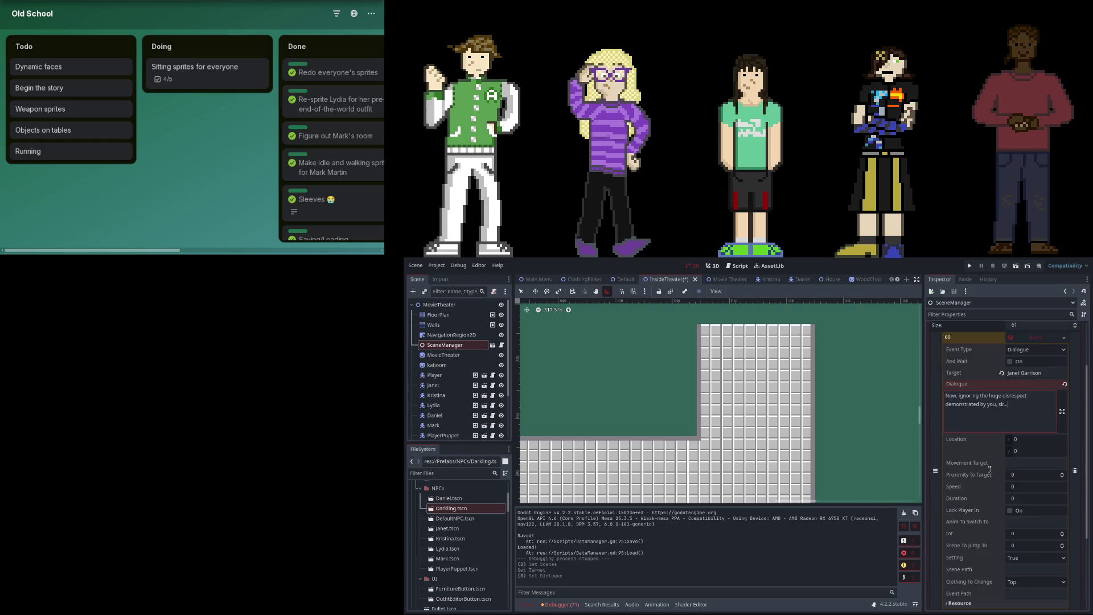
pyautogui.click(1003, 395)
pyautogui.write('act of')
pyautogui.press('BackSpace')
pyautogui.press('BackSpace')
pyautogui.press('BackSpace')
pyautogui.write('immense')
pyautogui.click(1038, 406)
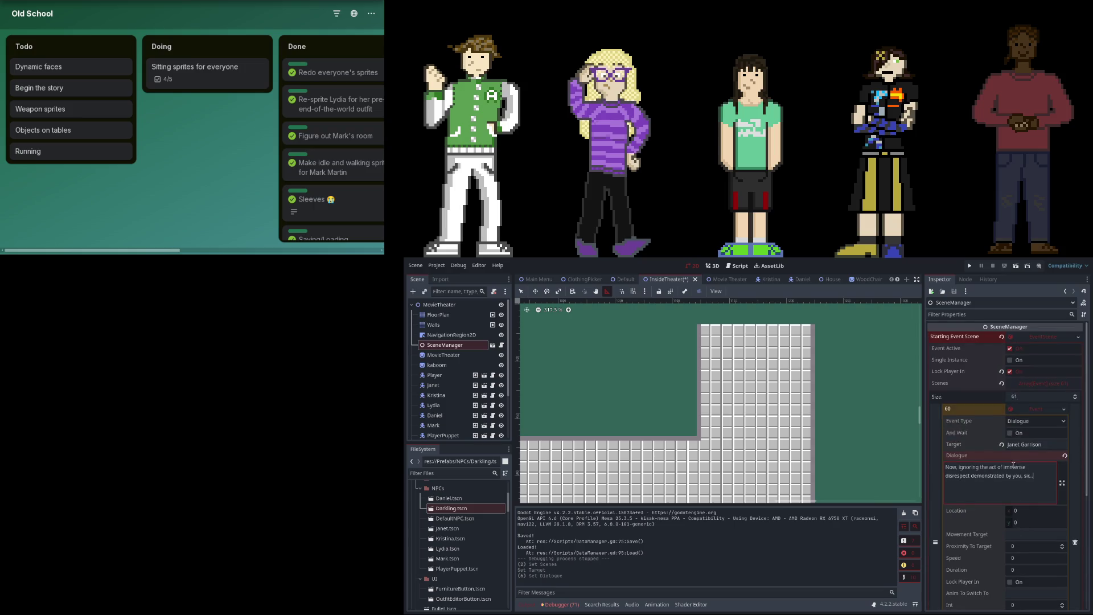
# Turn on And Wait for event 60, set its Duration to 5, and add element 61.
pyautogui.click(1010, 362)
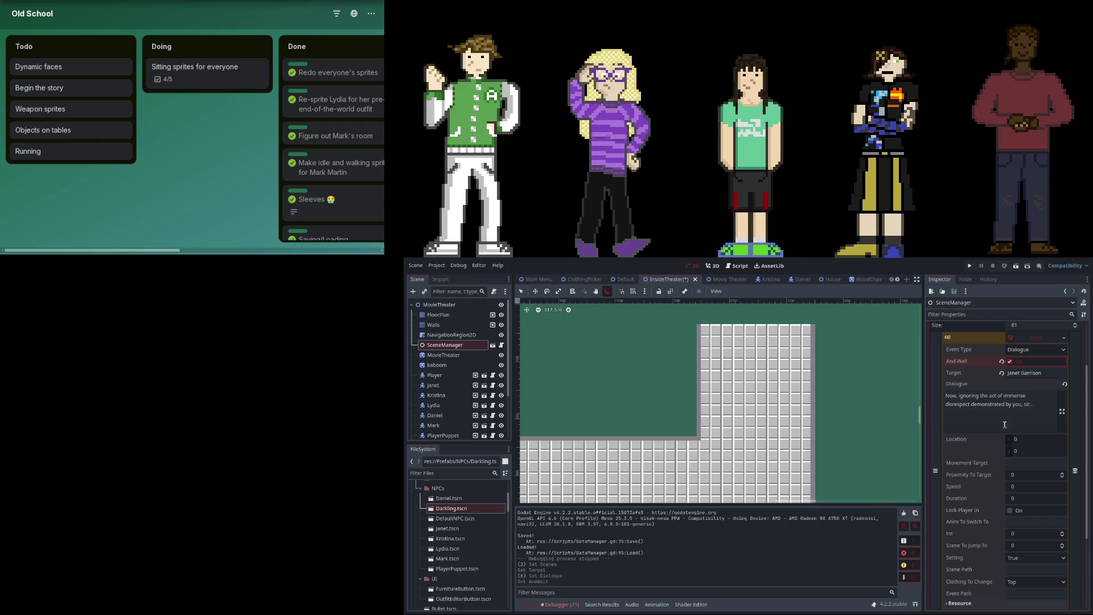
pyautogui.scroll(-2, 1005, 424)
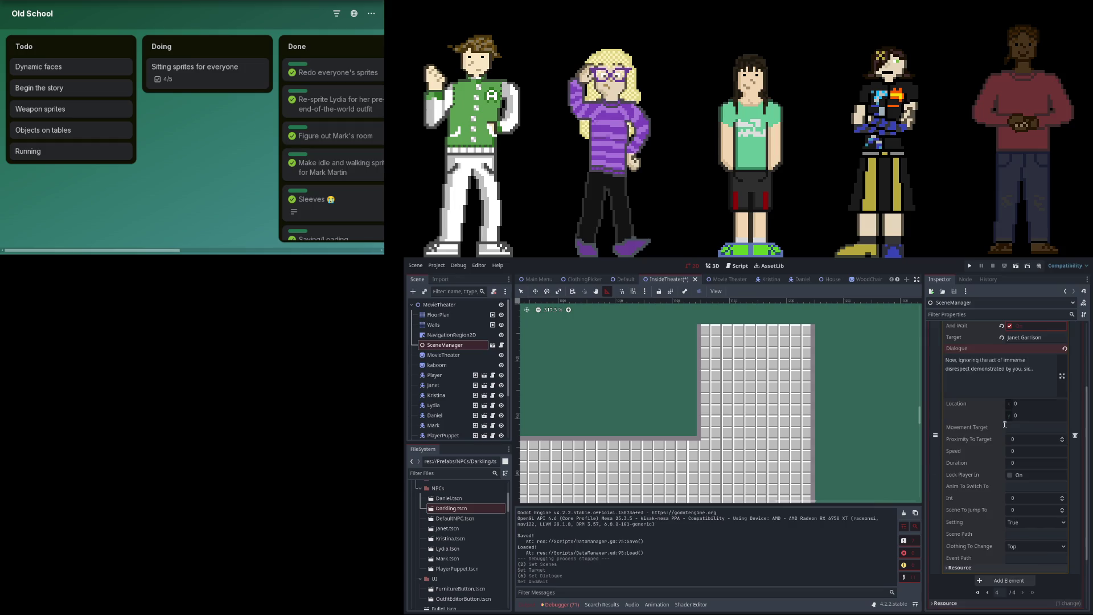
pyautogui.click(1030, 463)
pyautogui.write('5')
pyautogui.press('Return')
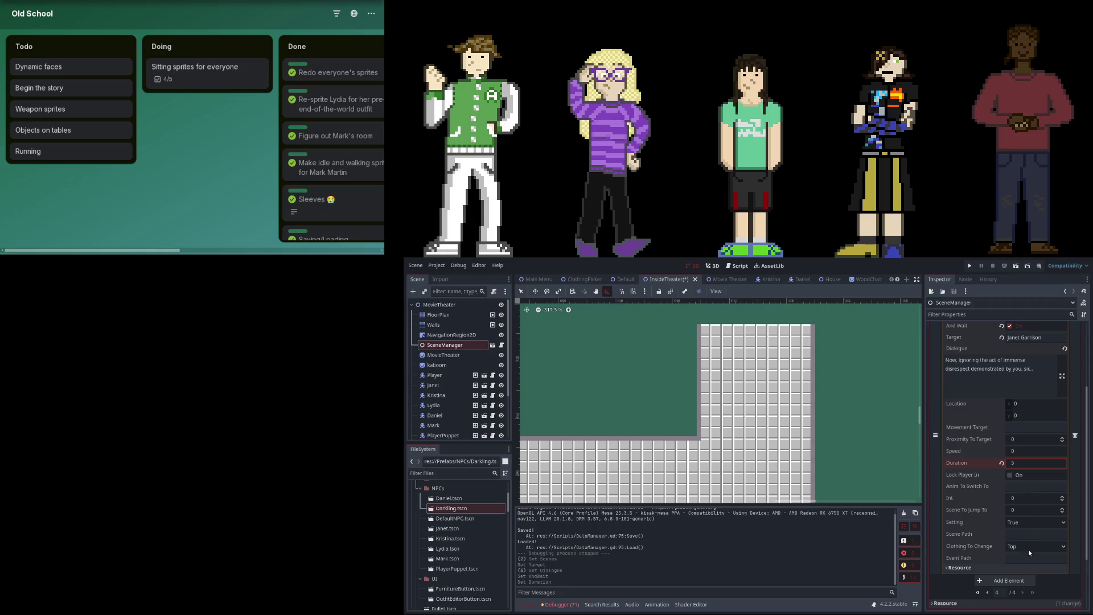
pyautogui.click(1013, 583)
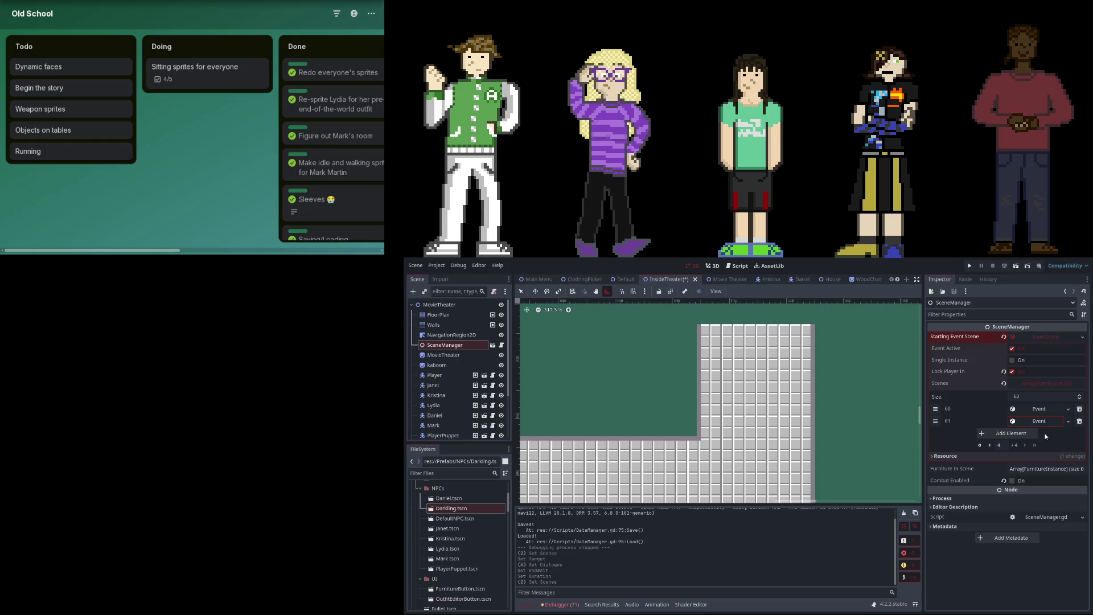
# Make event 61 a Dialogue event where Janet says '...just what on EARTH was that thing?!'.
pyautogui.click(1042, 421)
pyautogui.click(1040, 457)
pyautogui.write('Janet Garrison')
pyautogui.press('Return')
pyautogui.click(996, 490)
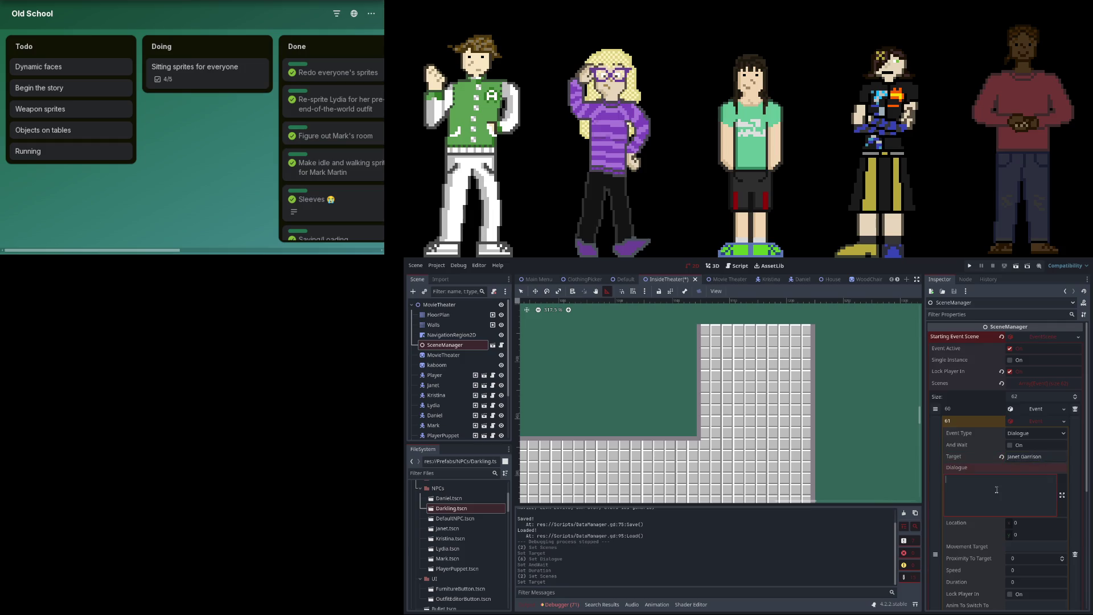
pyautogui.write('.')
pyautogui.write('Just w')
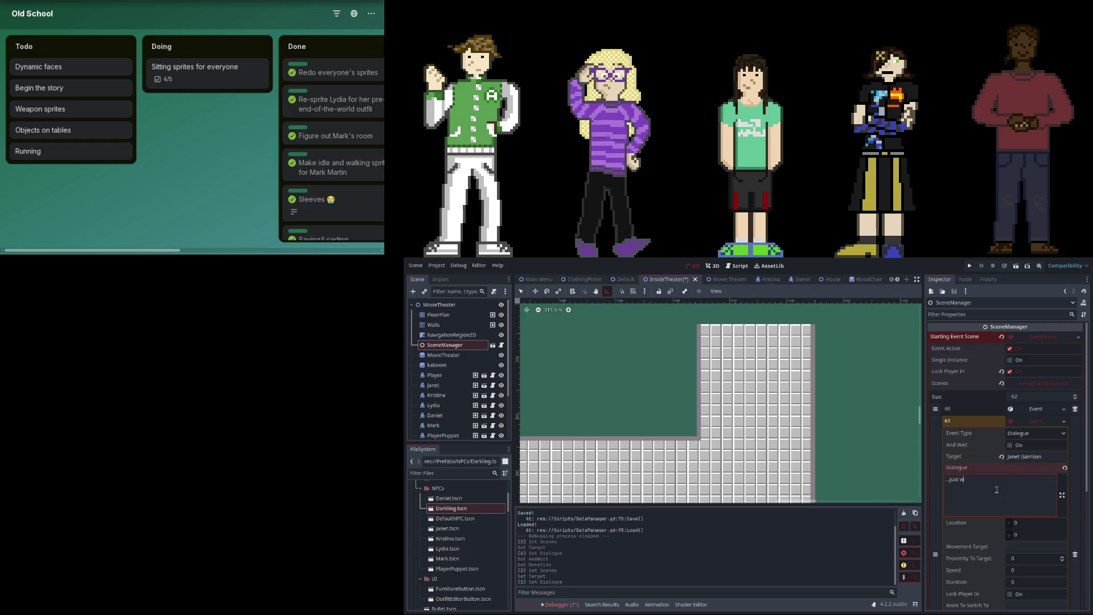
pyautogui.write('hat on earth WAS ')
pyautogui.write('that thing?!')
pyautogui.hotkey('ctrl', 'BackSpace')
pyautogui.click(1005, 479)
pyautogui.hotkey('ctrl', 'BackSpace')
pyautogui.hotkey('ctrl', 'BackSpace')
pyautogui.hotkey('ctrl', 'BackSpace')
pyautogui.write('EARNH')
pyautogui.write('was that')
pyautogui.write('thing')
# Set event 61's Duration to 5, then add element 62 with a new Event.
pyautogui.scroll(-3, 1018, 508)
pyautogui.click(1024, 476)
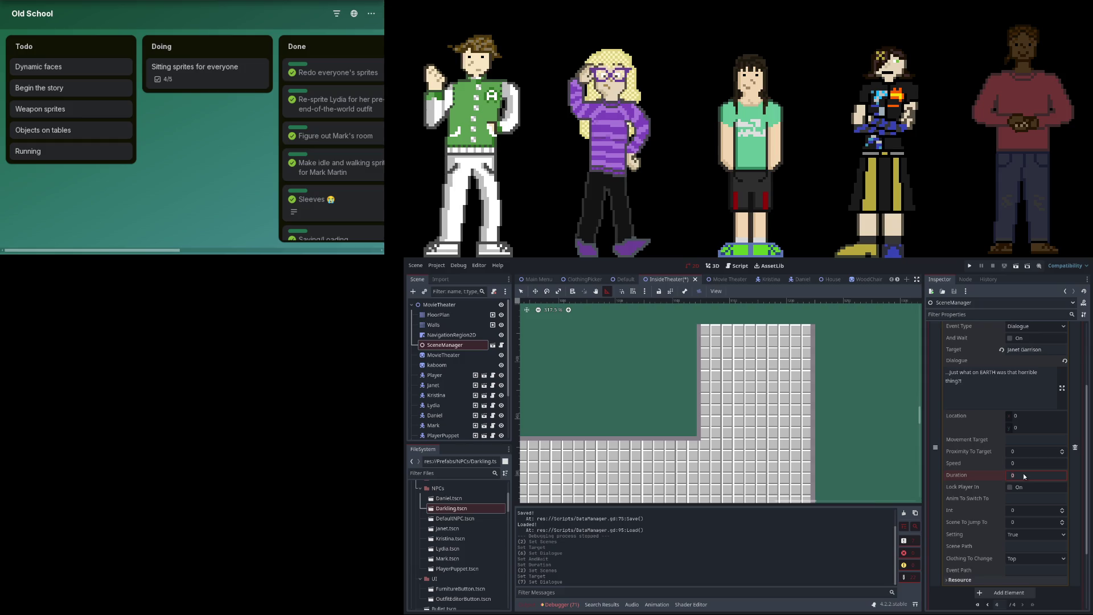
pyautogui.write('5')
pyautogui.press('Return')
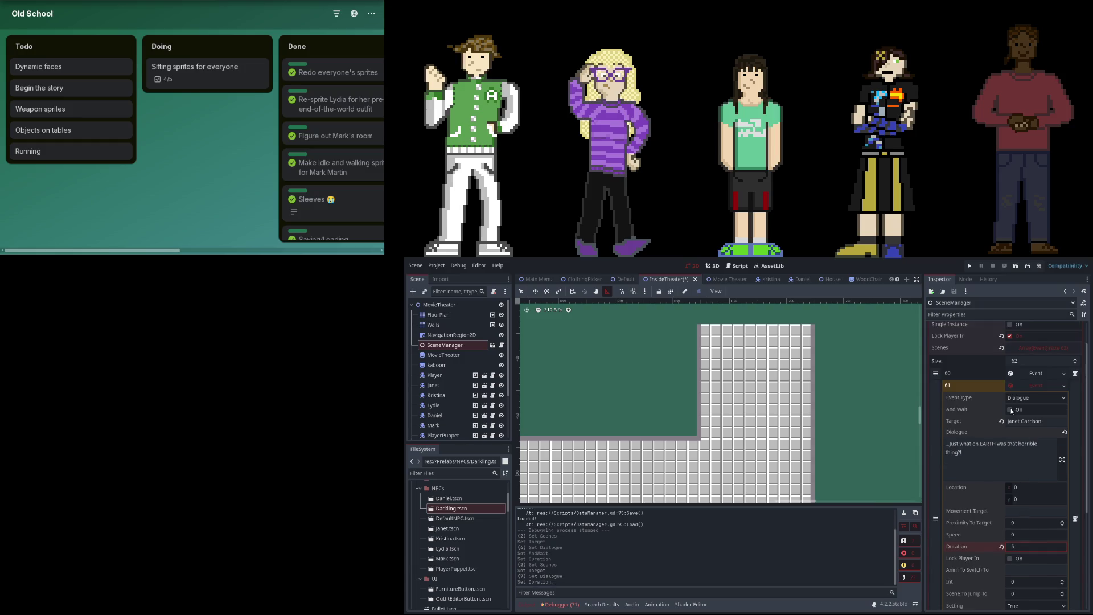
pyautogui.click(1003, 490)
pyautogui.click(1032, 436)
pyautogui.click(1039, 438)
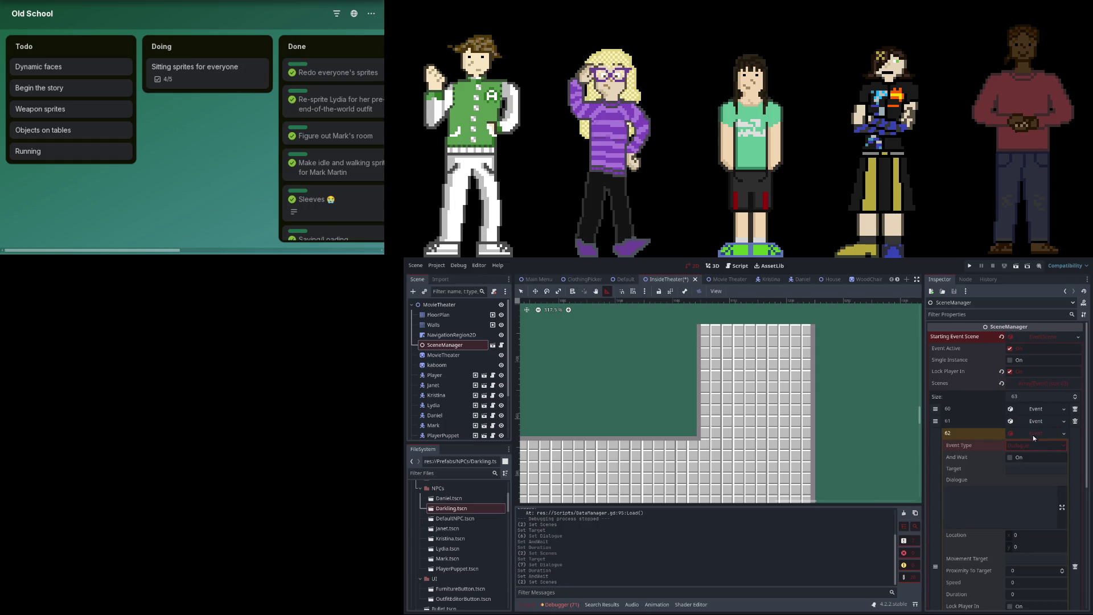
# Give event 62 Daniel as target with the reply 'that's what that was.', then add element 63.
pyautogui.click(1001, 505)
pyautogui.click(1008, 470)
pyautogui.write('Jange')
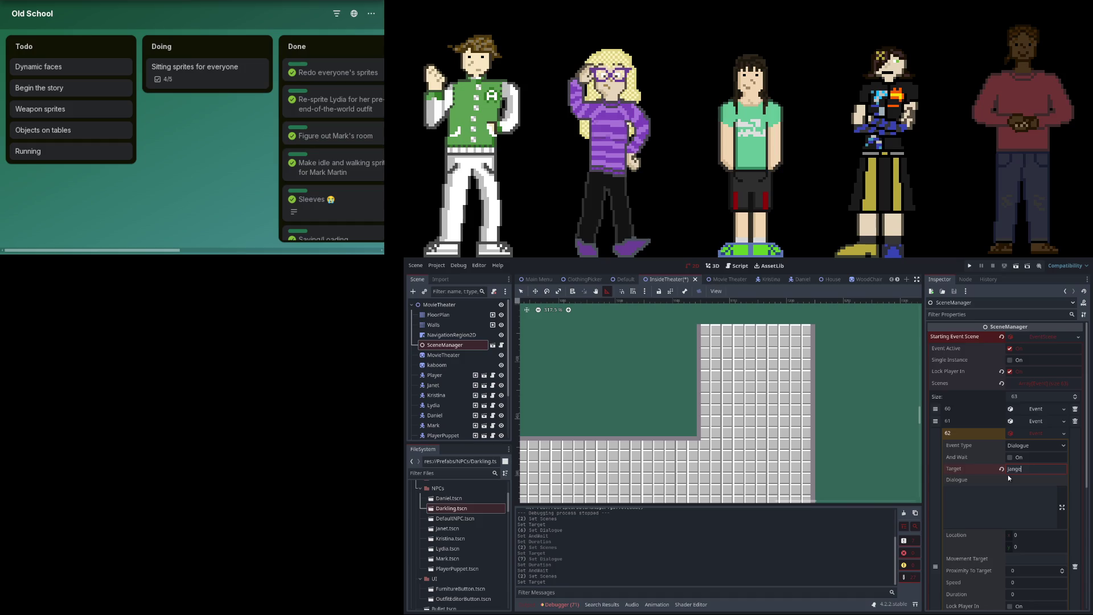
pyautogui.press('BackSpace')
pyautogui.press('BackSpace')
pyautogui.press('BackSpace')
pyautogui.write('Daniel C')
pyautogui.write('hipton')
pyautogui.press('Return')
pyautogui.click(996, 499)
pyautogui.write('a')
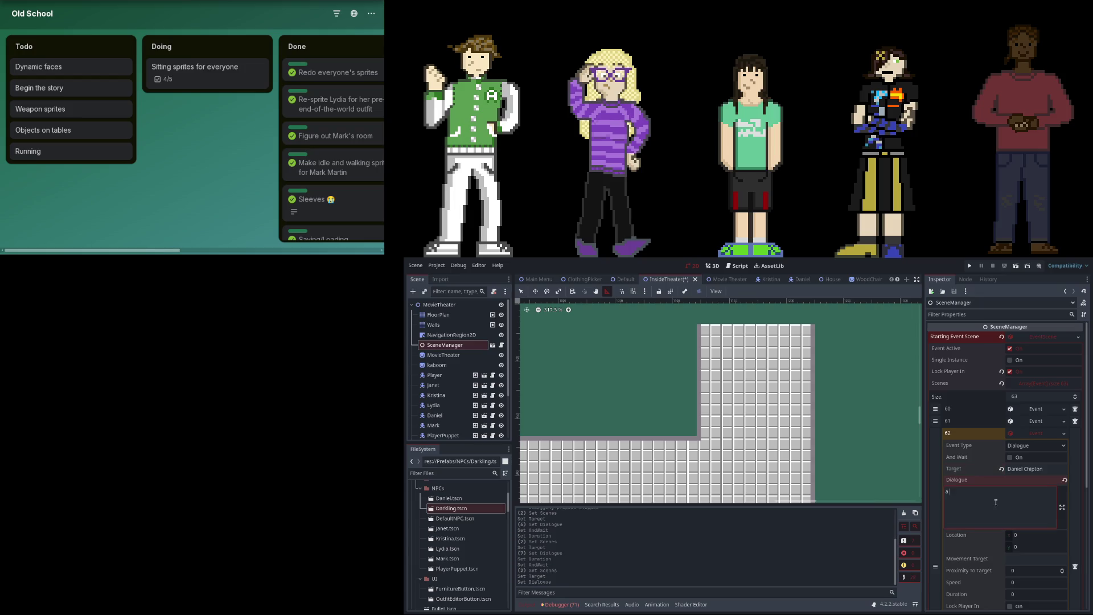
pyautogui.write(" fucker,that's what that was.")
pyautogui.scroll(-3, 1021, 500)
pyautogui.click(1030, 487)
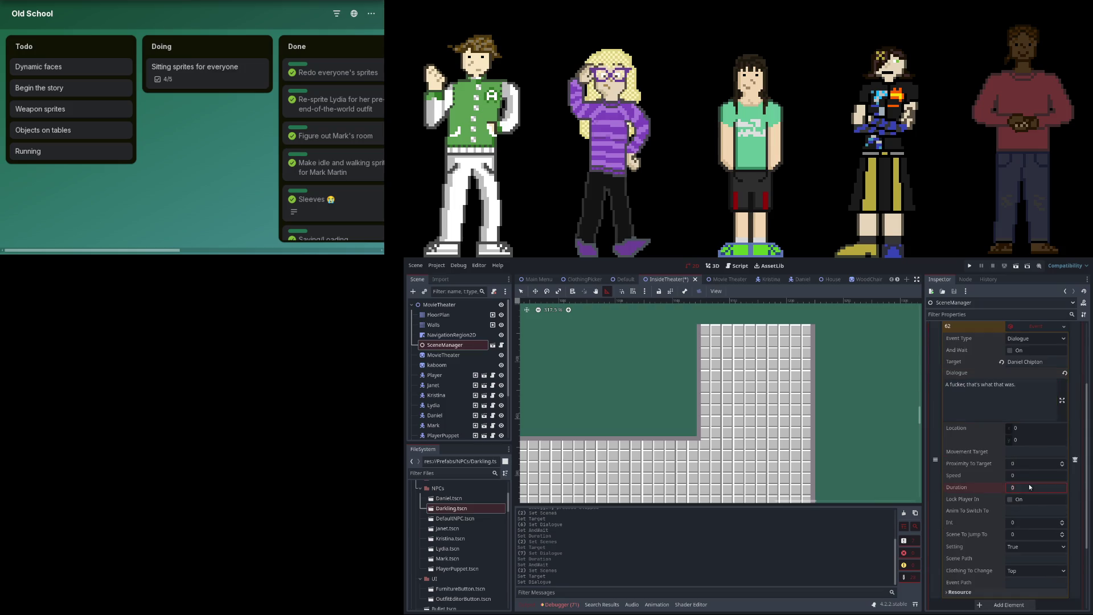
pyautogui.click(1007, 533)
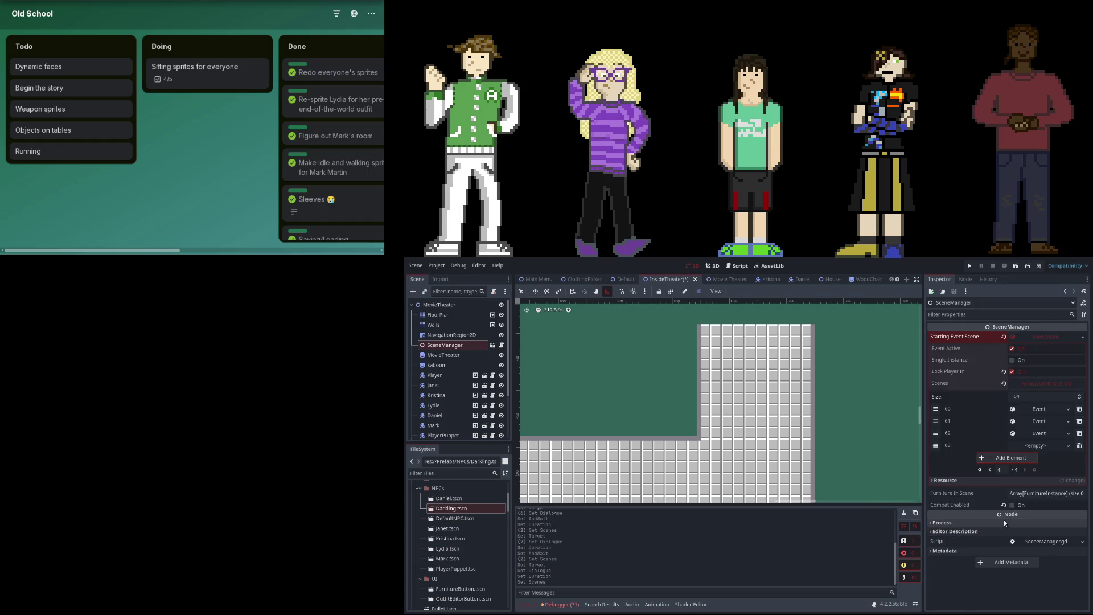
# Turn on And Wait for event 62, and make event 63 a waiting Dialogue event.
pyautogui.click(1033, 433)
pyautogui.click(1010, 458)
pyautogui.click(1025, 435)
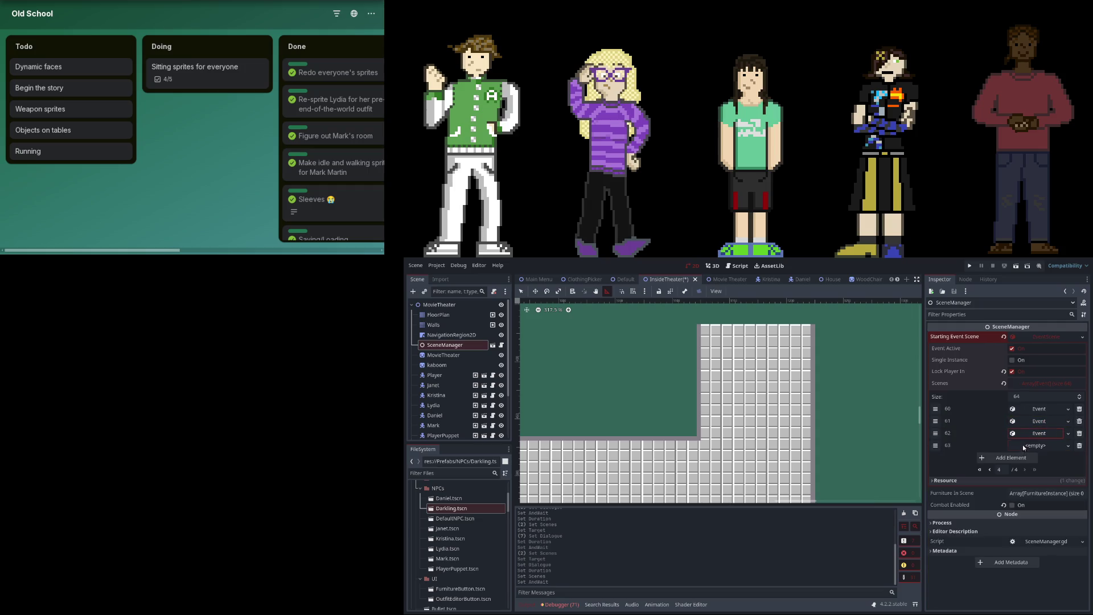
pyautogui.click(1034, 446)
pyautogui.click(1026, 471)
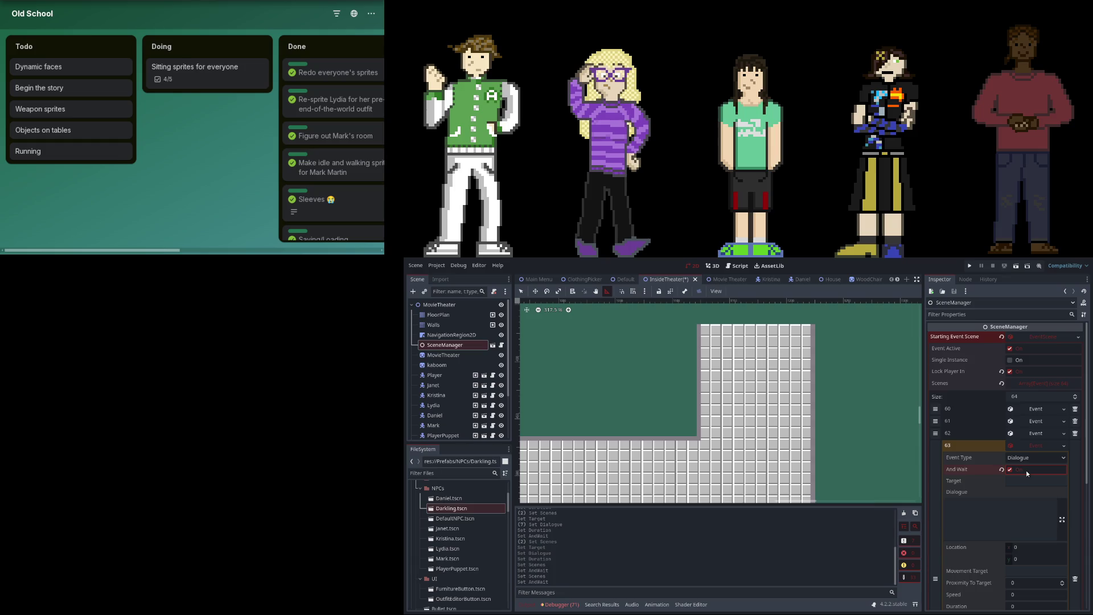
# Set event 63's target to Kristina, its line to 'Yeah, I agree with that analysis.', Duration 5.
pyautogui.click(1030, 480)
pyautogui.write('Kri')
pyautogui.write('stina Maylee')
pyautogui.press('Tab')
pyautogui.write('Yeah, I agree')
pyautogui.write(' with that analysis.')
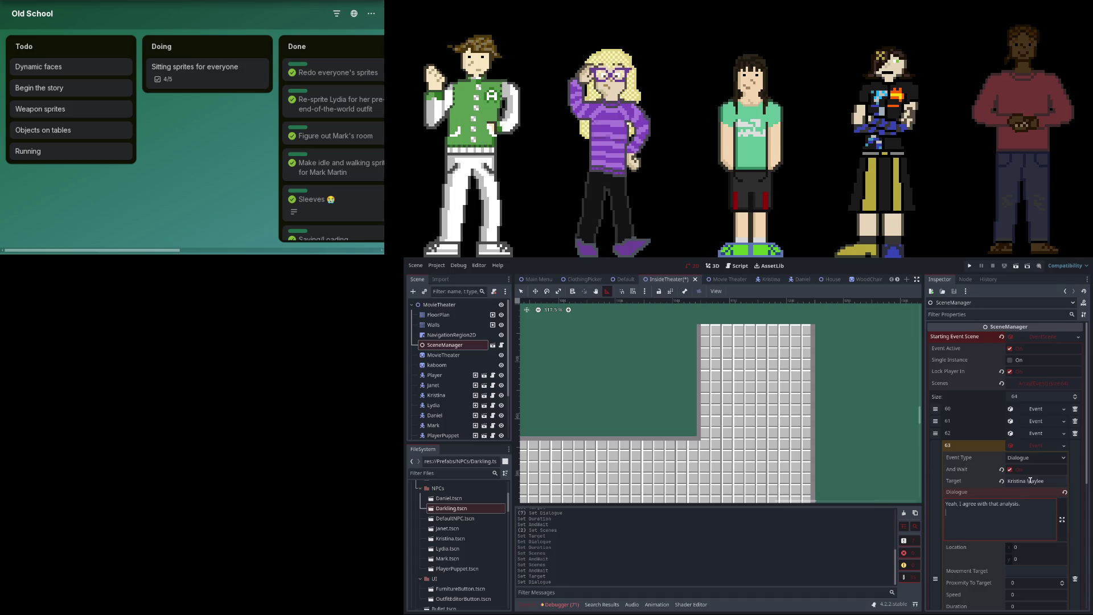
pyautogui.press('BackSpace')
pyautogui.scroll(-2, 1030, 489)
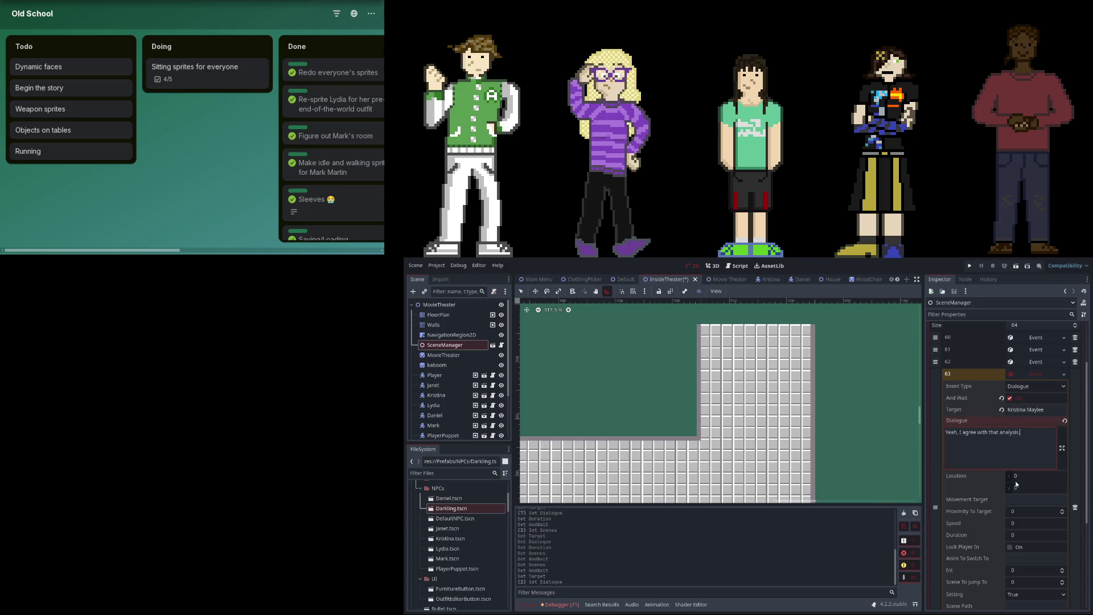
pyautogui.scroll(-1, 1016, 488)
pyautogui.click(1019, 500)
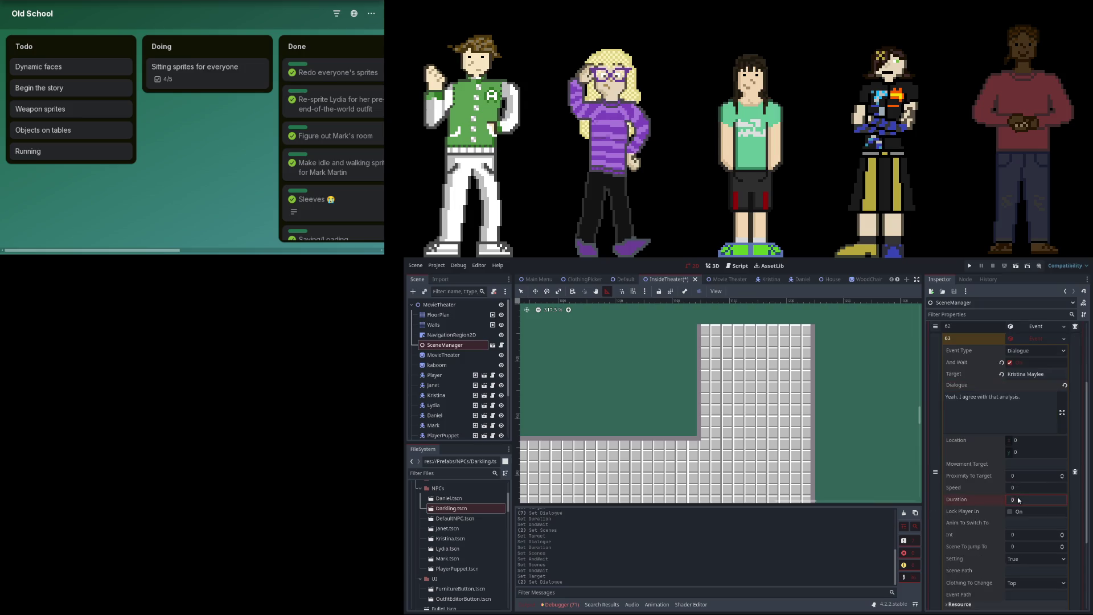
pyautogui.write('5')
pyautogui.press('Return')
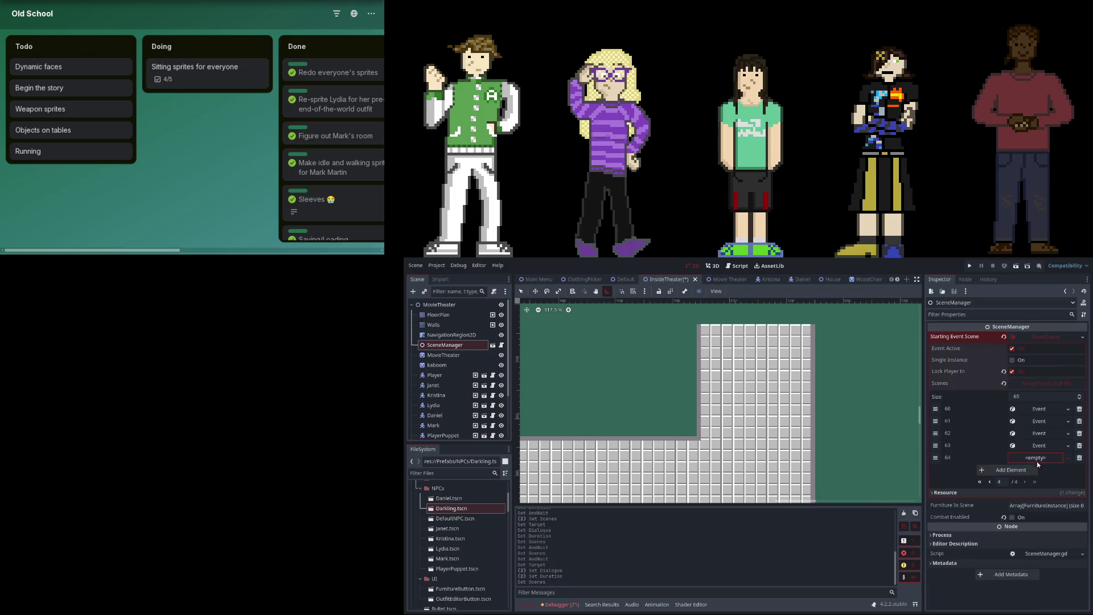
# Create a new Dialogue event in Scenes element 64.
pyautogui.click(1036, 460)
pyautogui.click(1035, 493)
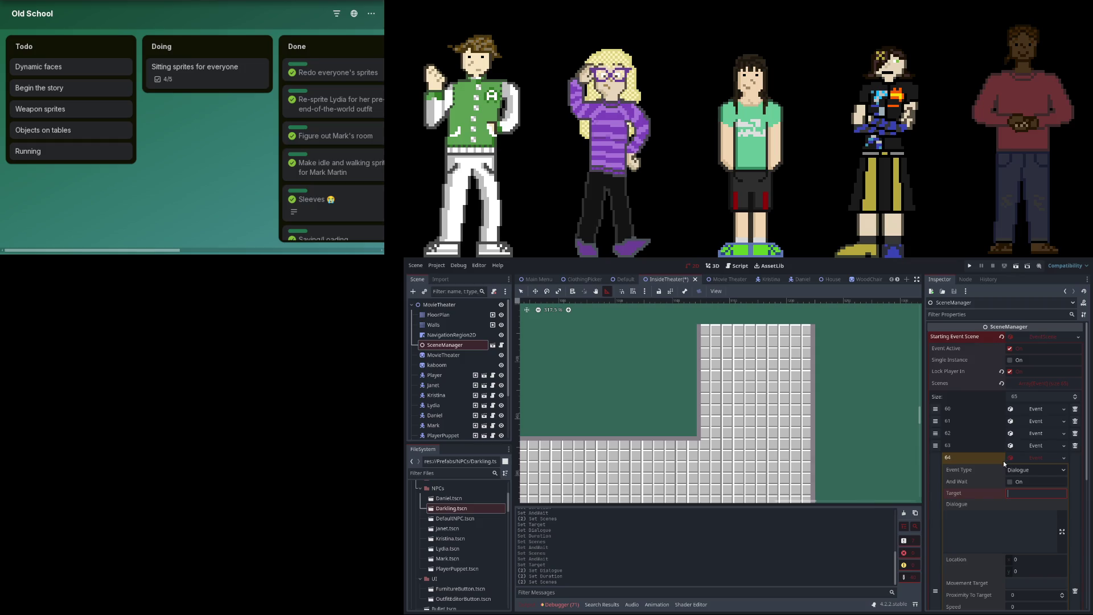
pyautogui.scroll(-2, 1001, 469)
pyautogui.scroll(-5, 1001, 469)
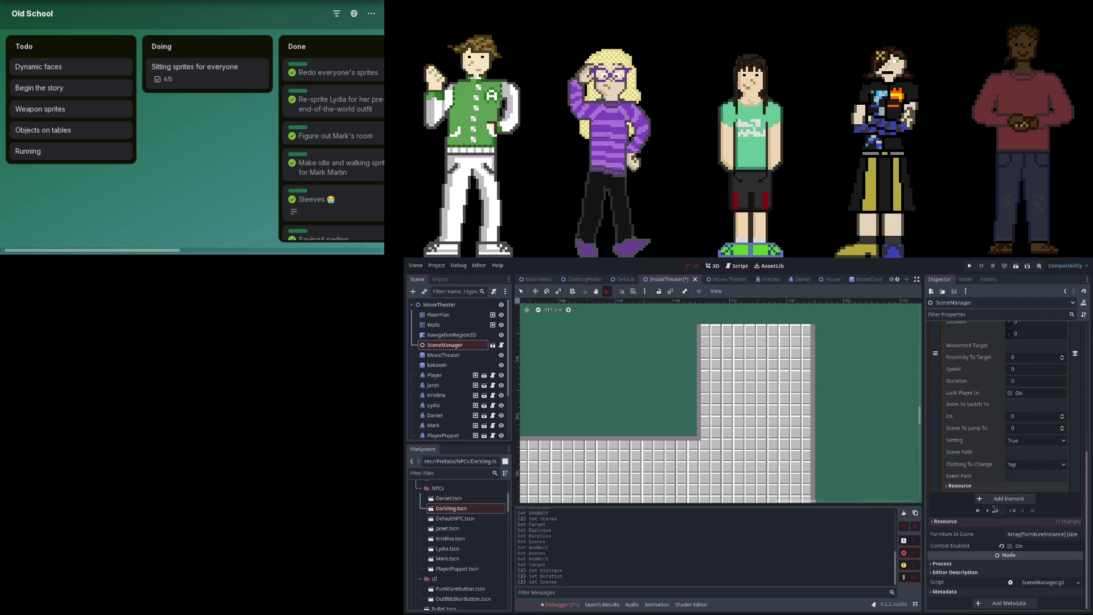
pyautogui.scroll(10, 992, 513)
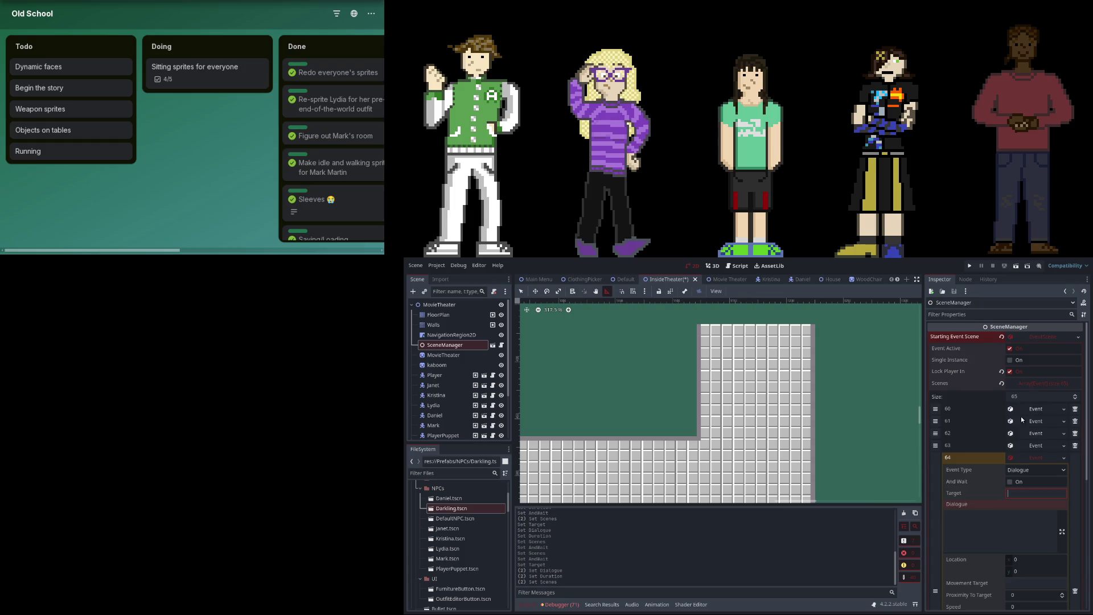
# Turn on Lock Player In for event 60 and review events 61–63.
pyautogui.click(1022, 411)
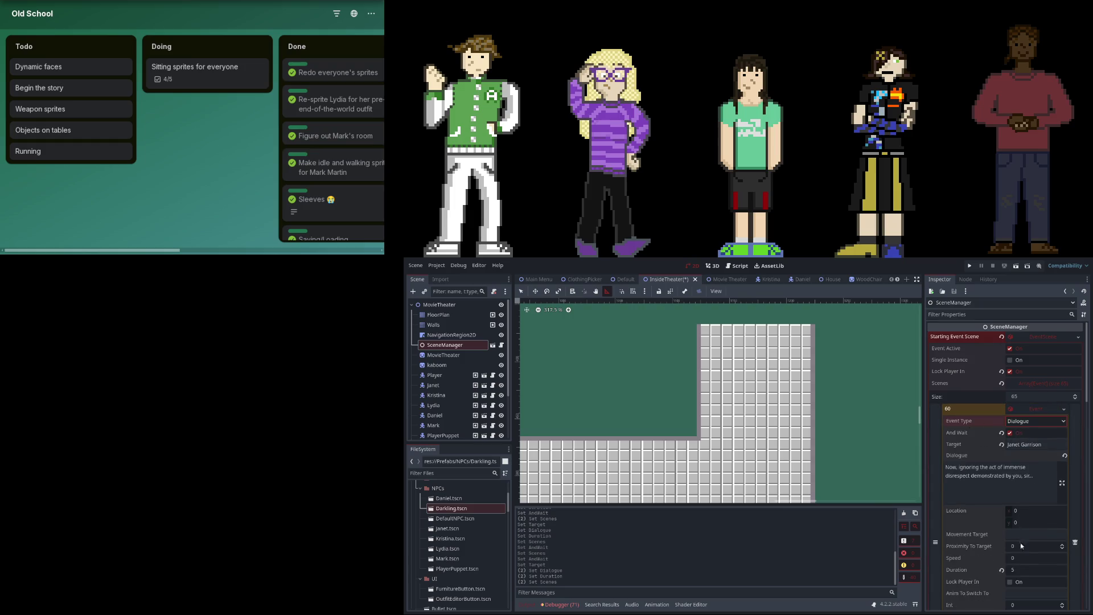
pyautogui.click(1022, 582)
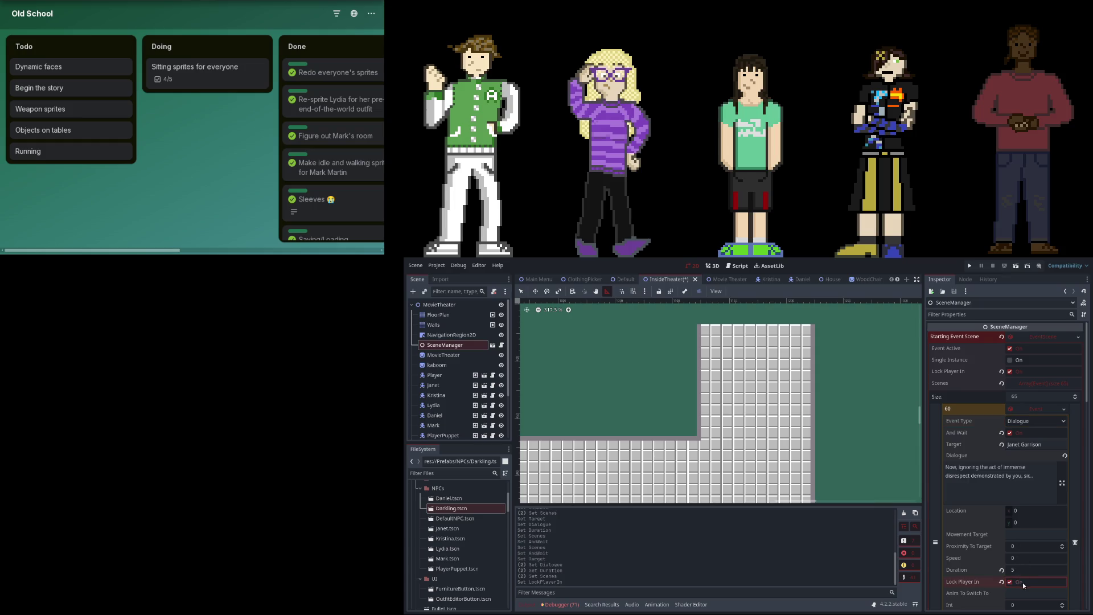
pyautogui.click(1036, 408)
pyautogui.click(1043, 422)
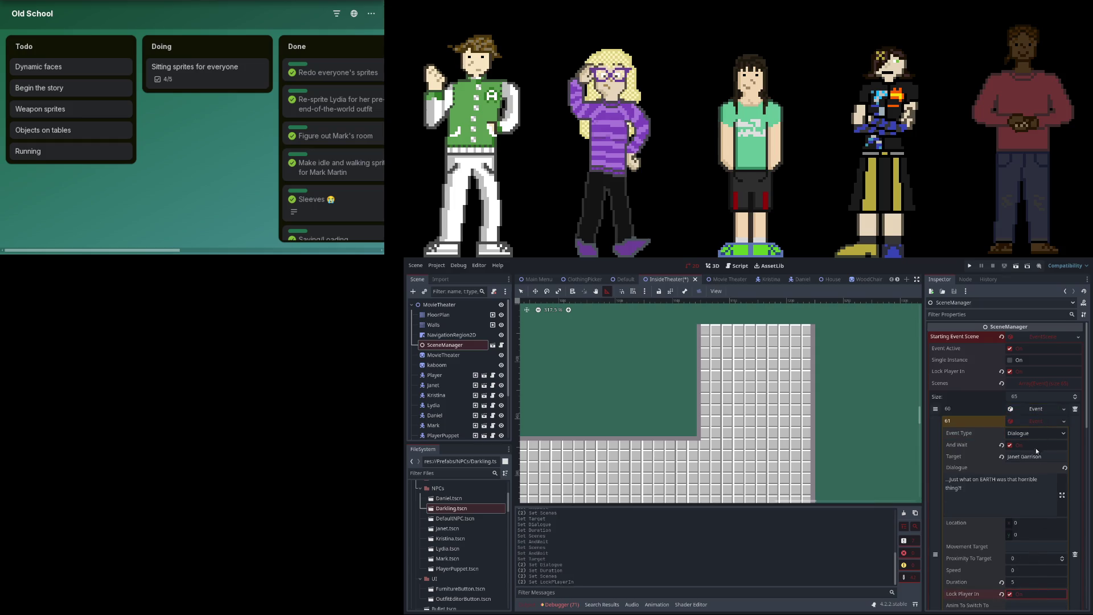
pyautogui.click(1035, 422)
pyautogui.click(1034, 433)
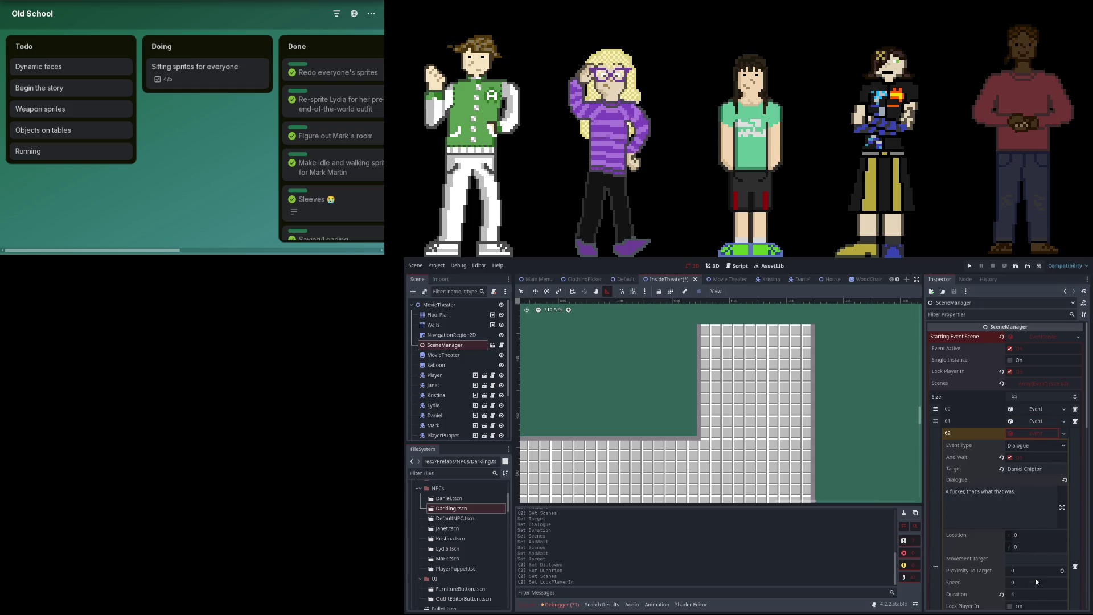
pyautogui.click(1034, 434)
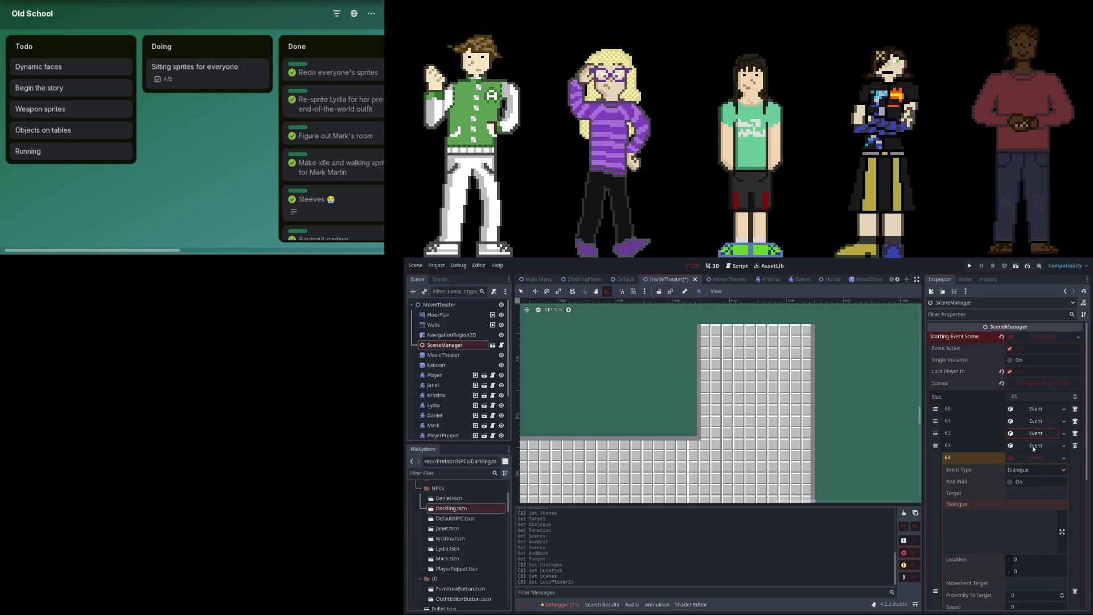
pyautogui.click(1034, 446)
pyautogui.scroll(-2, 1045, 574)
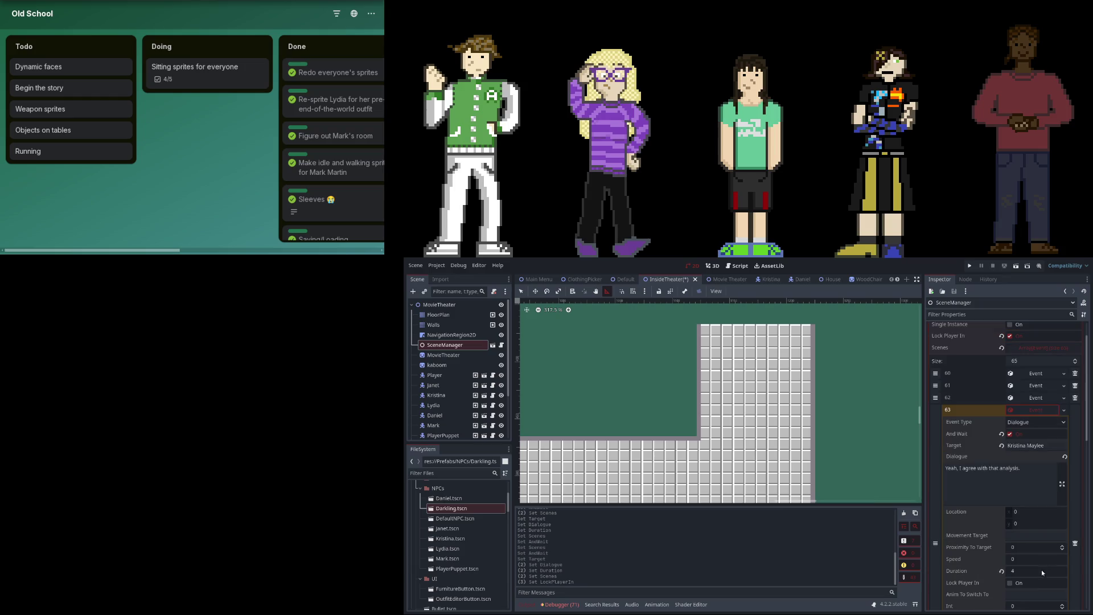
# Make event 64 Janet saying 'Kristina!' with Duration 2, adjusting And Wait and Lock Player In.
pyautogui.click(1024, 412)
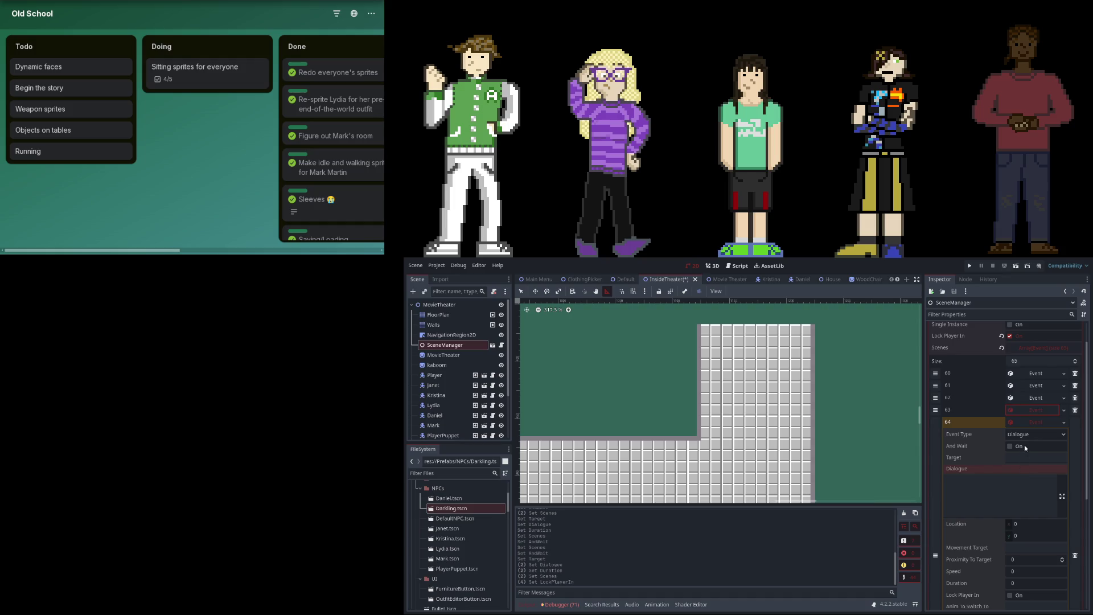
pyautogui.click(1023, 457)
pyautogui.write('Jane')
pyautogui.write('et')
pyautogui.write(' Mar')
pyautogui.click(1019, 447)
pyautogui.click(997, 494)
pyautogui.write('Kristina!')
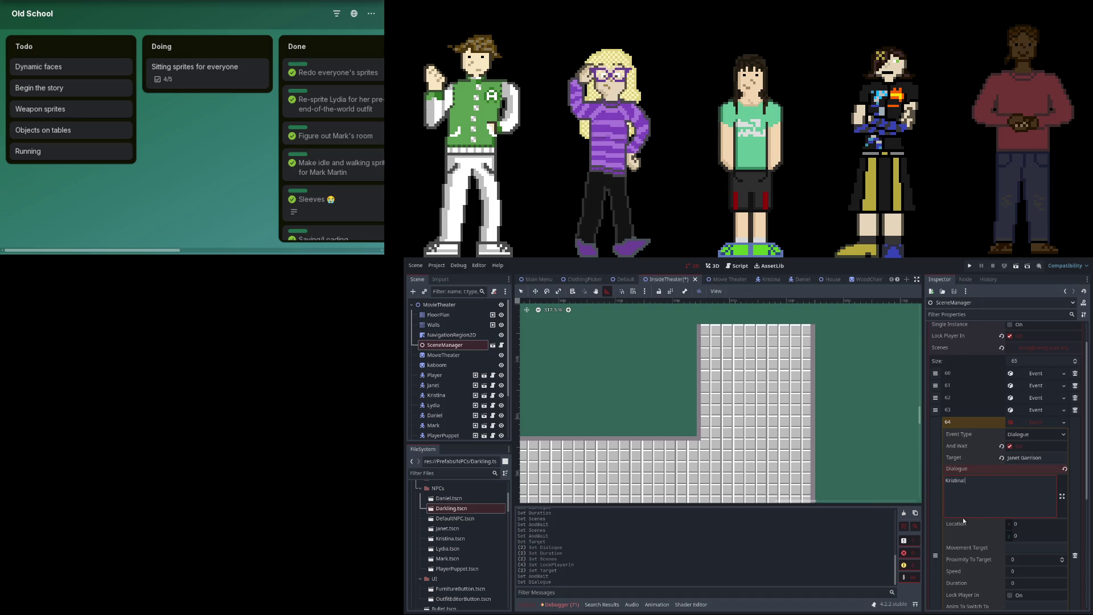
pyautogui.click(1027, 572)
pyautogui.click(1027, 581)
pyautogui.write('2')
pyautogui.click(1010, 447)
pyautogui.click(1010, 595)
# Toggle And Wait on events 63 and 62, recheck events 60 and 64, then open NPC.gd.
pyautogui.click(1036, 427)
pyautogui.click(1033, 445)
pyautogui.click(1020, 470)
pyautogui.click(1033, 436)
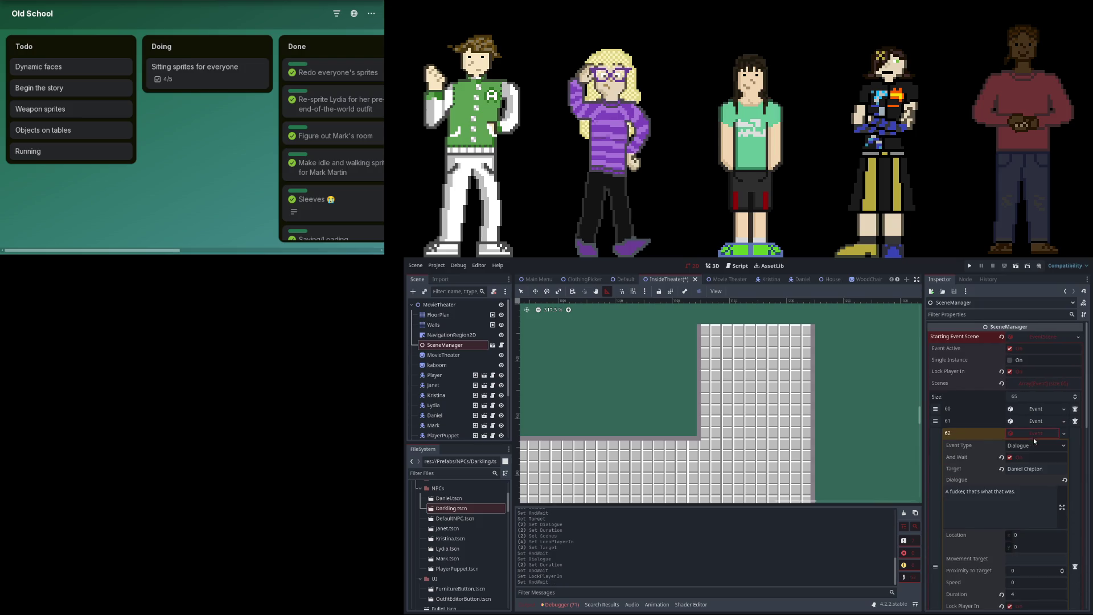
pyautogui.click(1019, 458)
pyautogui.click(1033, 433)
pyautogui.click(1033, 408)
pyautogui.click(1026, 408)
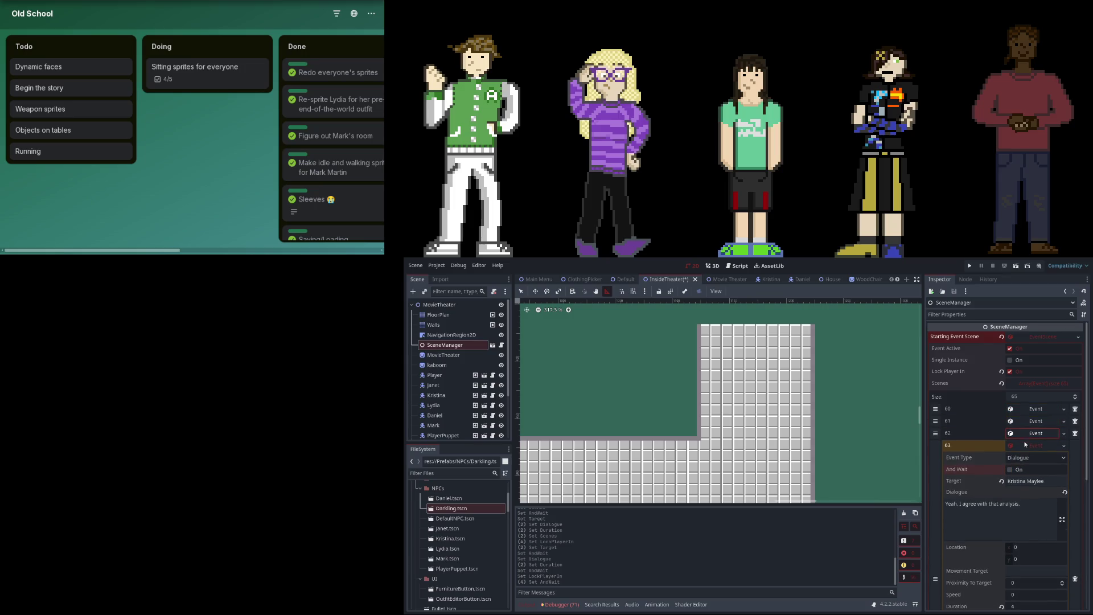
pyautogui.click(1026, 459)
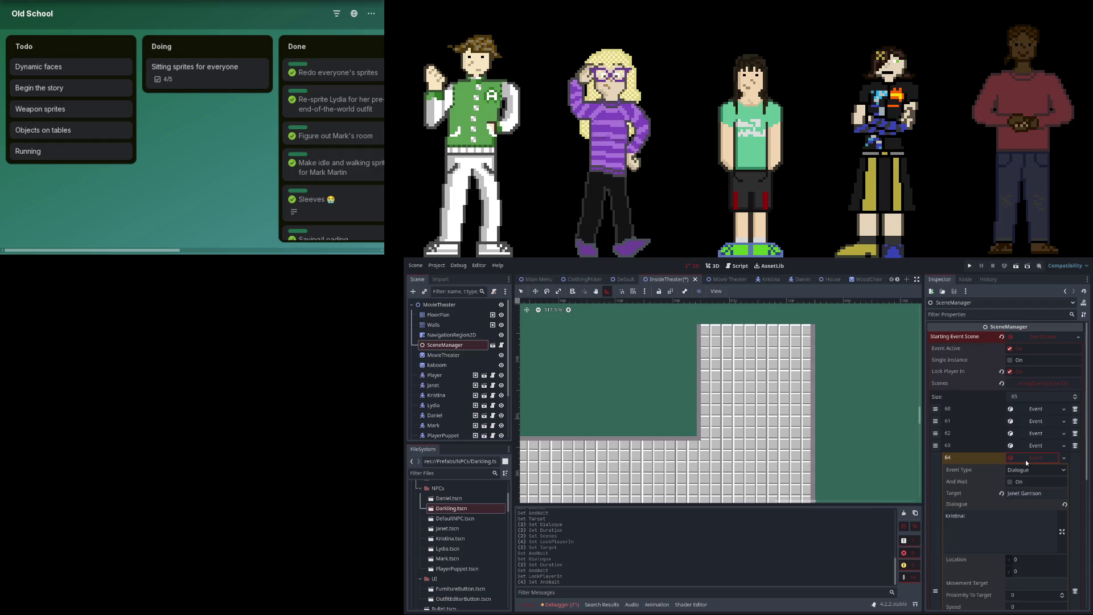
pyautogui.scroll(-3, 1026, 460)
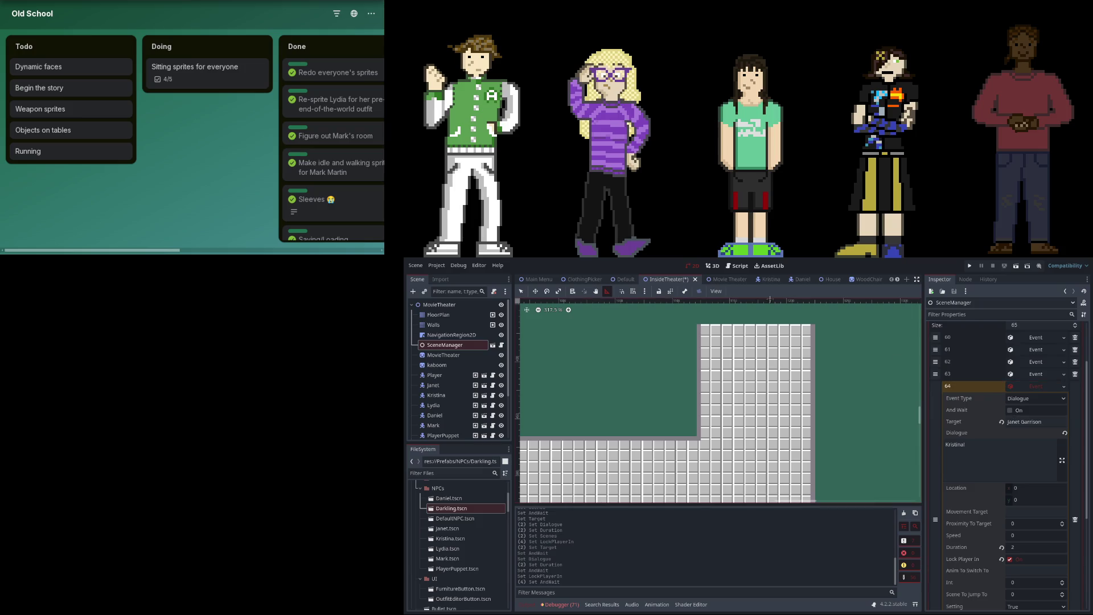
pyautogui.click(735, 266)
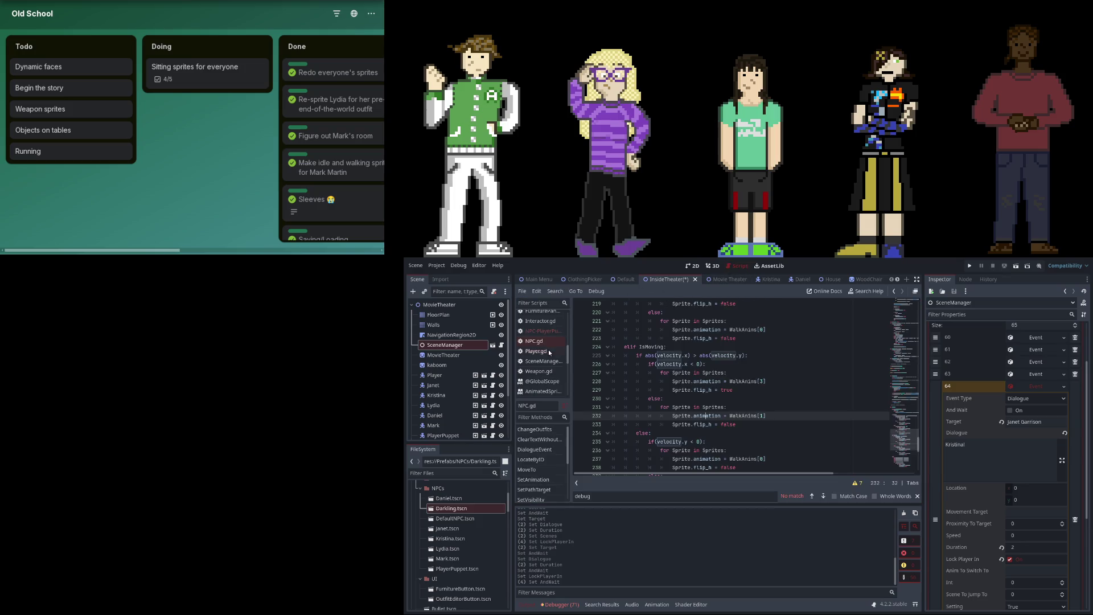
pyautogui.click(668, 355)
# Insert 'var templockedin = Player.LockedInScene' after line 50 in NPC.gd's DialogueEvent.
pyautogui.hotkey('ctrl', 'f')
pyautogui.write('llayer')
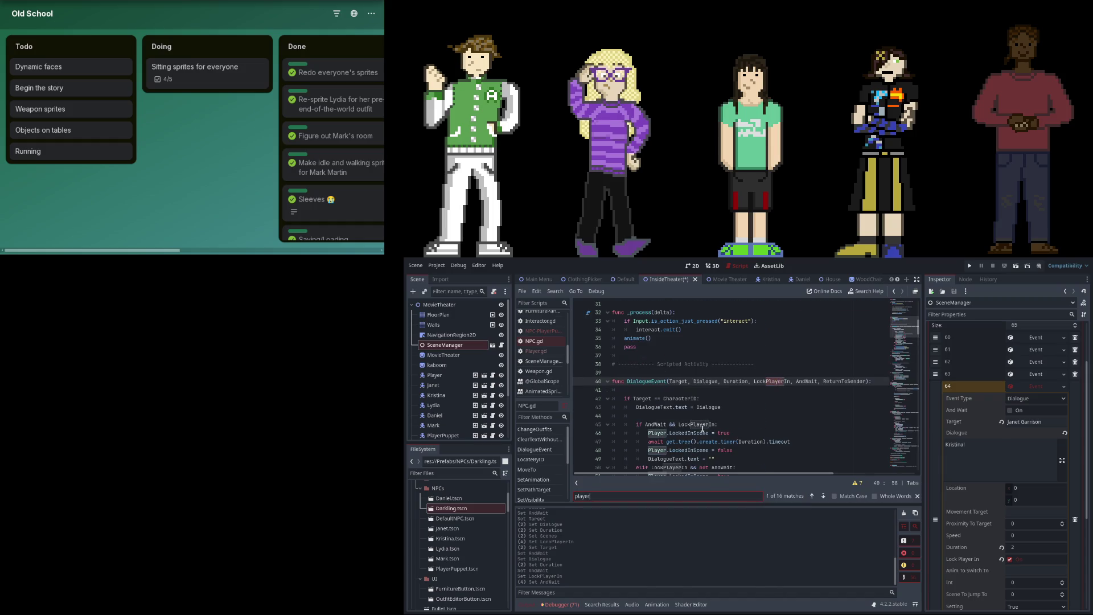
pyautogui.scroll(-2, 720, 433)
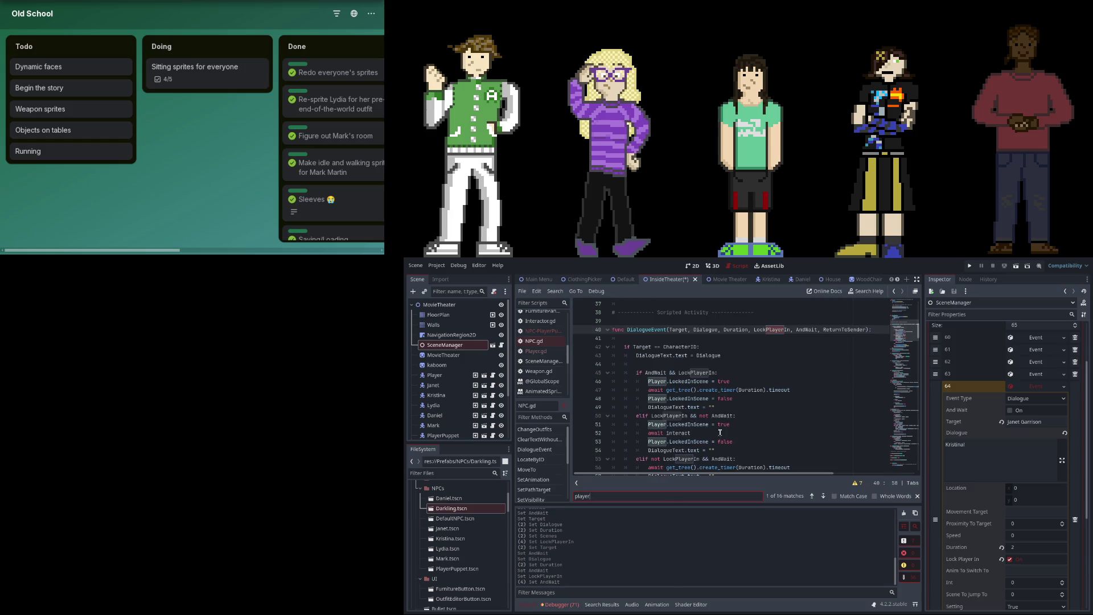
pyautogui.click(738, 418)
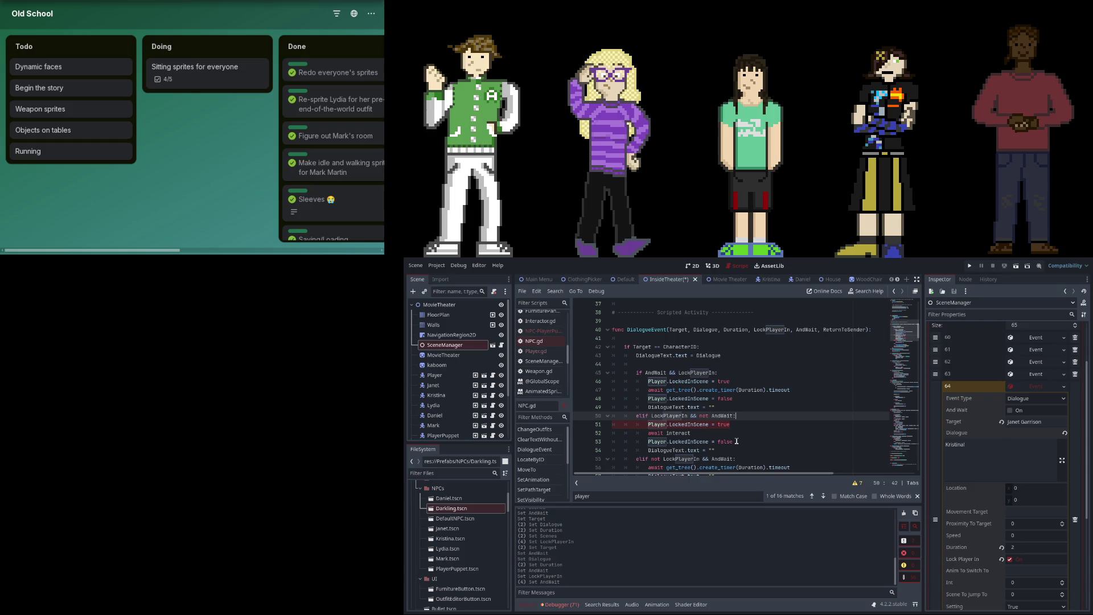
pyautogui.click(728, 441)
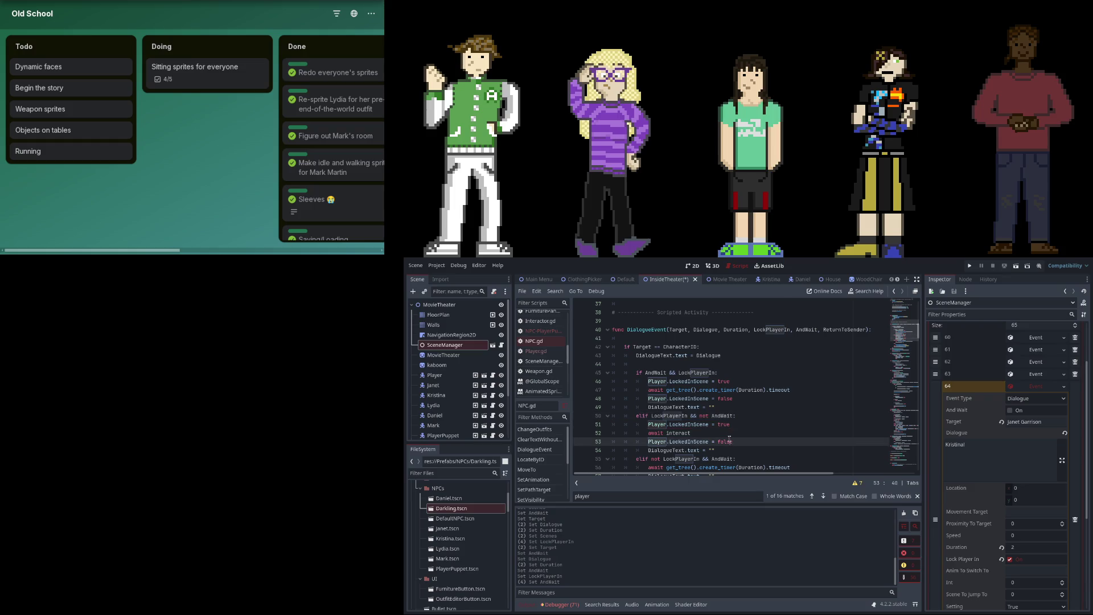
pyautogui.scroll(-1, 728, 421)
pyautogui.click(749, 391)
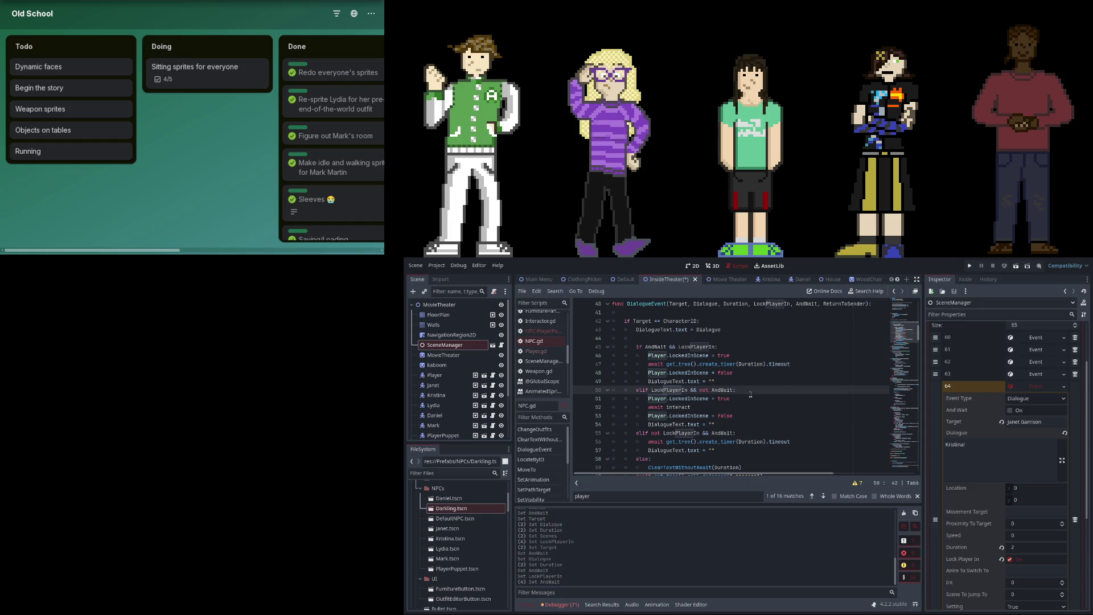
pyautogui.press('Return')
pyautogui.write('if Pl')
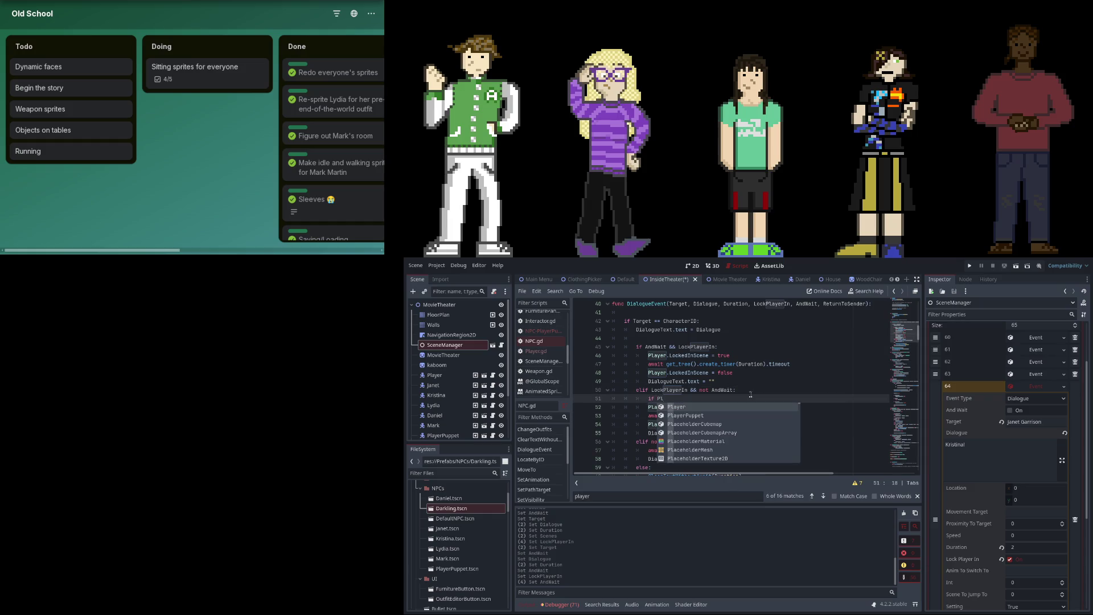
pyautogui.press('BackSpace')
pyautogui.press('BackSpace')
pyautogui.press('BackSpace')
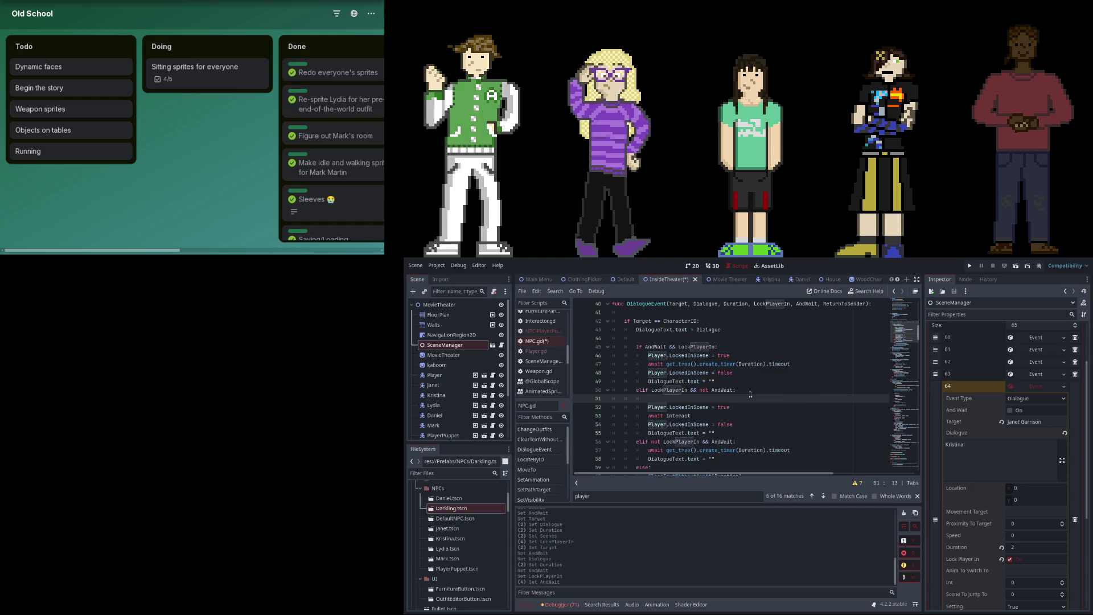
pyautogui.write('var temp')
pyautogui.write('lockedin = ')
pyautogui.write('Playe')
pyautogui.write('r.LockedInScene')
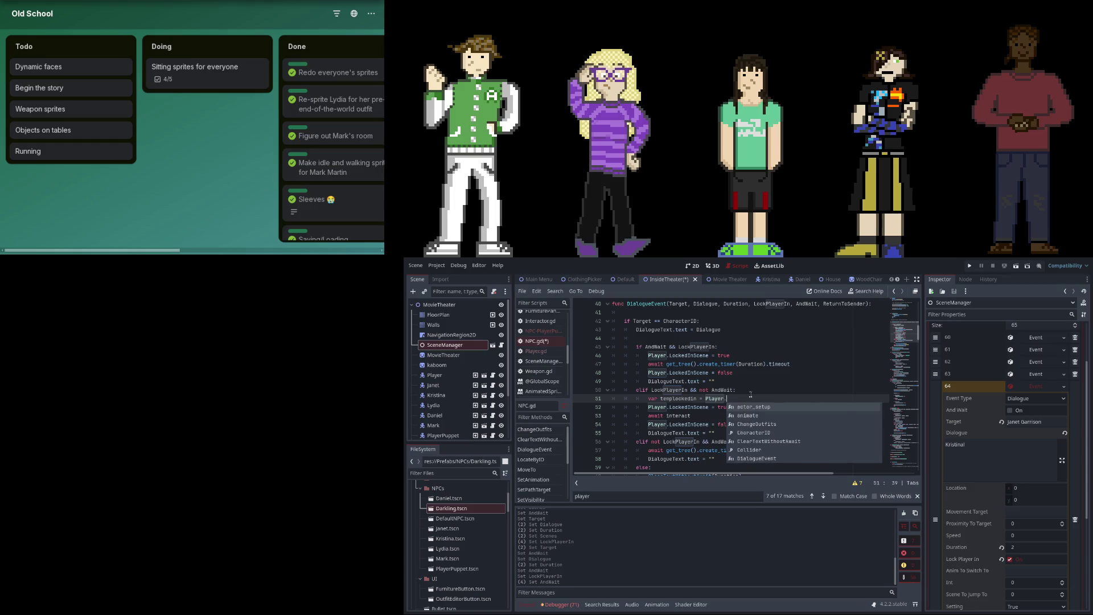
# Replace false on line 54 with templockedin and copy the declaration into the first branch.
pyautogui.doubleClick(723, 424)
pyautogui.write('templ')
pyautogui.press('Return')
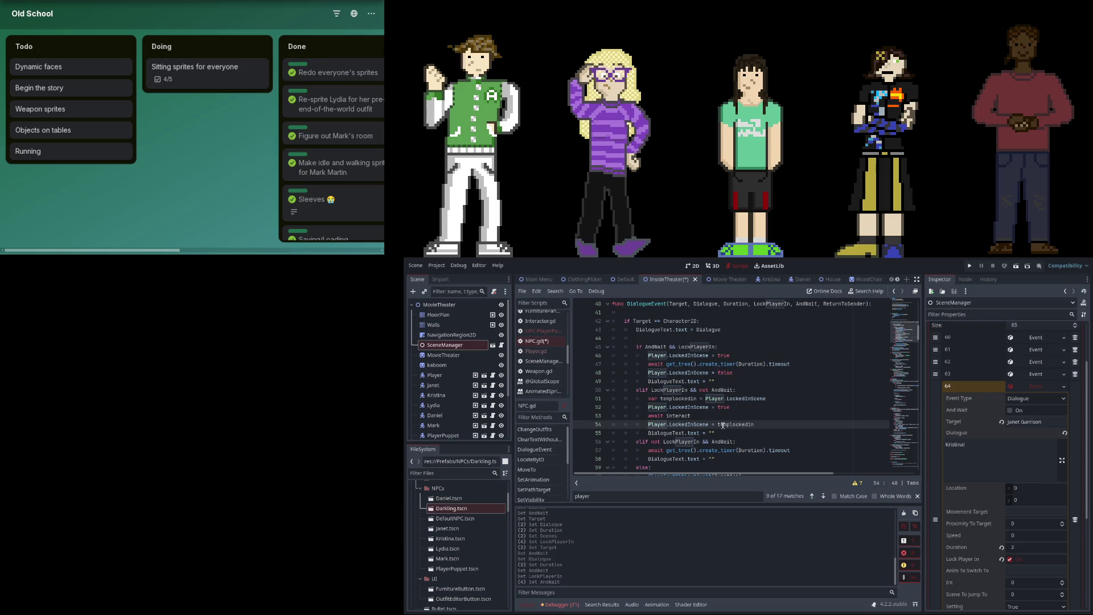
pyautogui.tripleClick(653, 399)
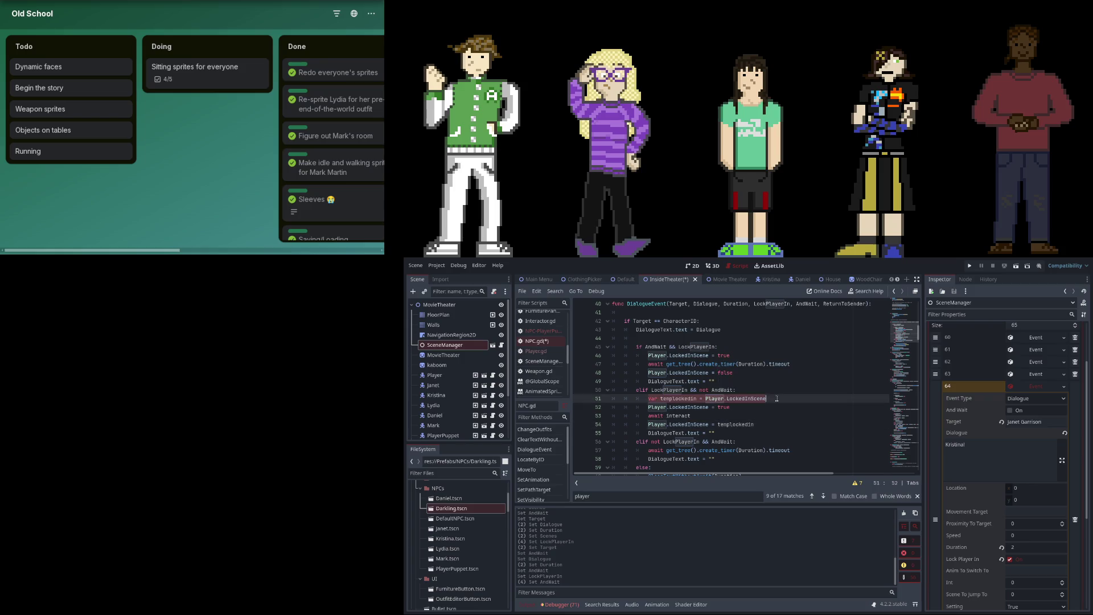
pyautogui.hotkey('ctrl', 'c')
pyautogui.click(739, 350)
pyautogui.press('Return')
pyautogui.hotkey('ctrl', 'v')
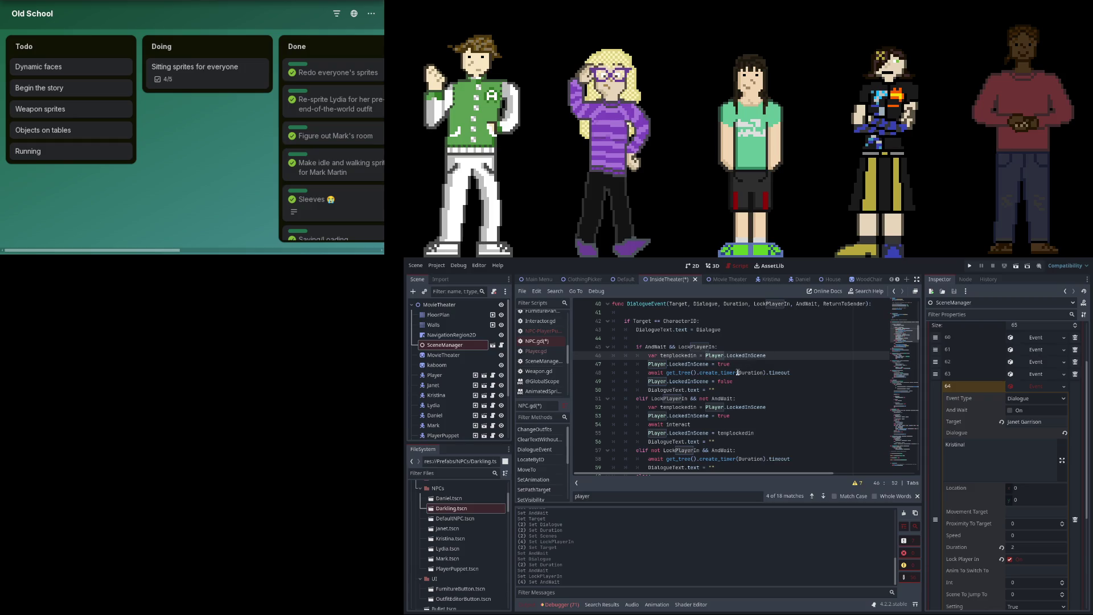
# Replace false on line 49 with templockedin and save NPC.gd.
pyautogui.doubleClick(681, 355)
pyautogui.hotkey('ctrl', 'c')
pyautogui.doubleClick(734, 382)
pyautogui.hotkey('ctrl', 'v')
pyautogui.hotkey('ctrl', 's')
pyautogui.scroll(-2, 769, 412)
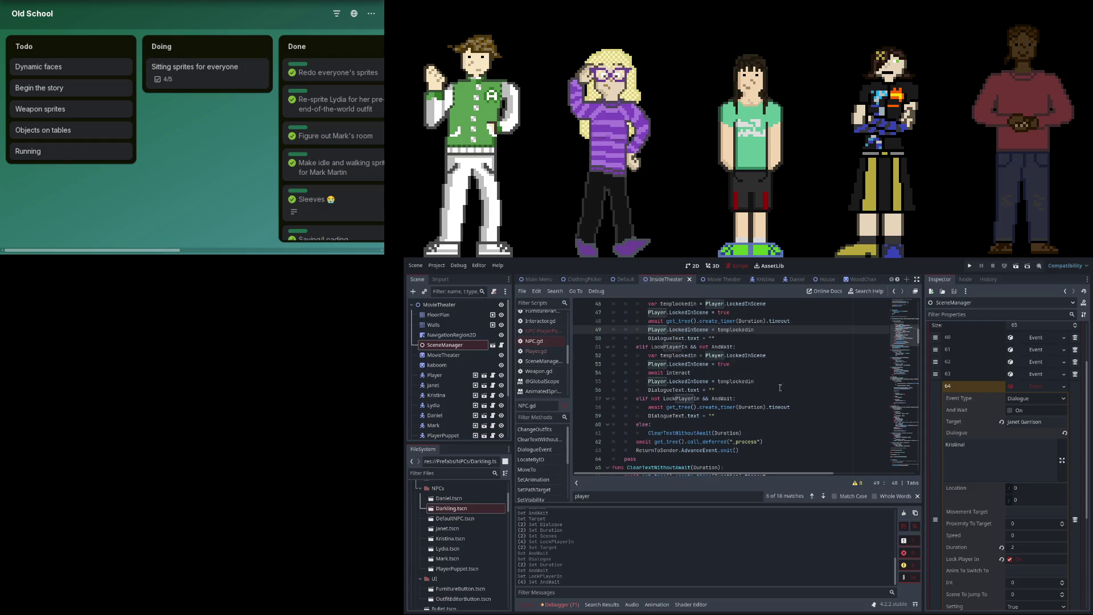
pyautogui.scroll(-3, 994, 425)
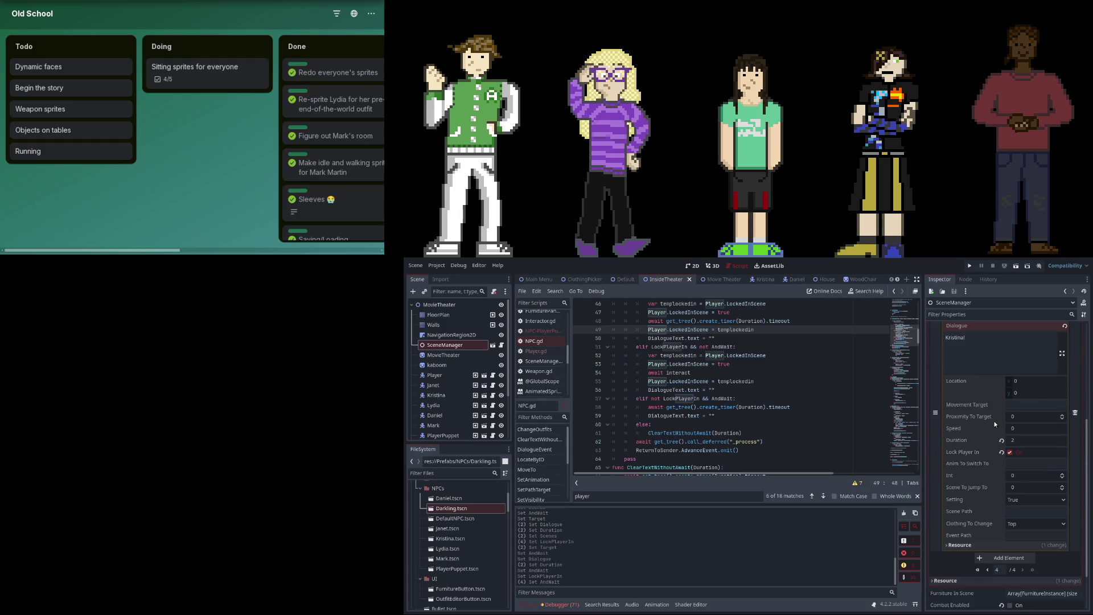
# Restore event 65 and make it Lydia Flynt's line "...Did I just kill someone...?".
pyautogui.hotkey('ctrl', 'z')
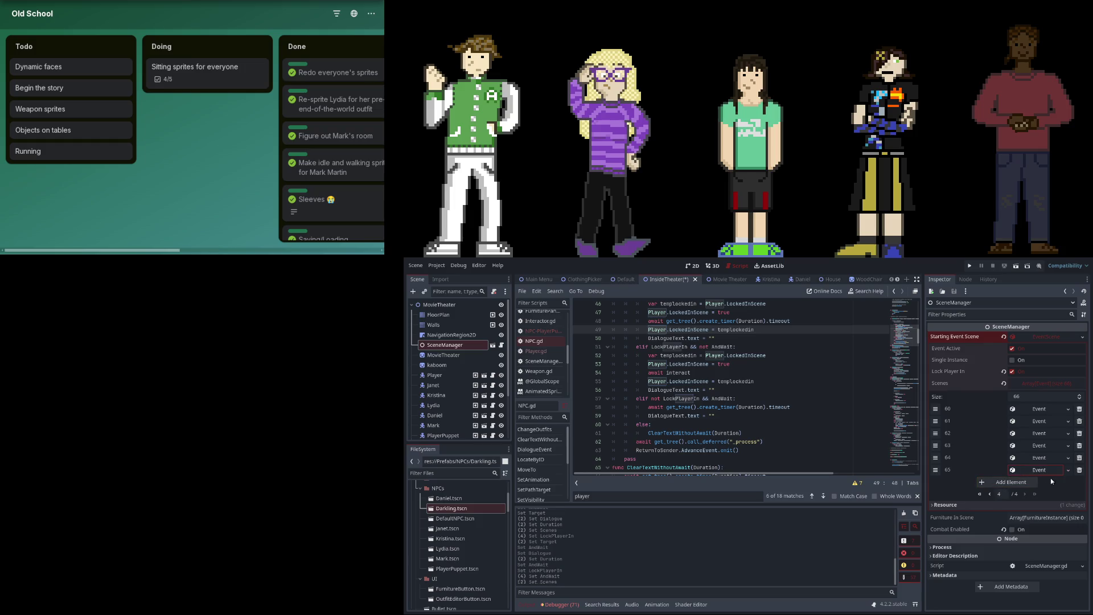
pyautogui.hotkey('ctrl', 'shift', 'z')
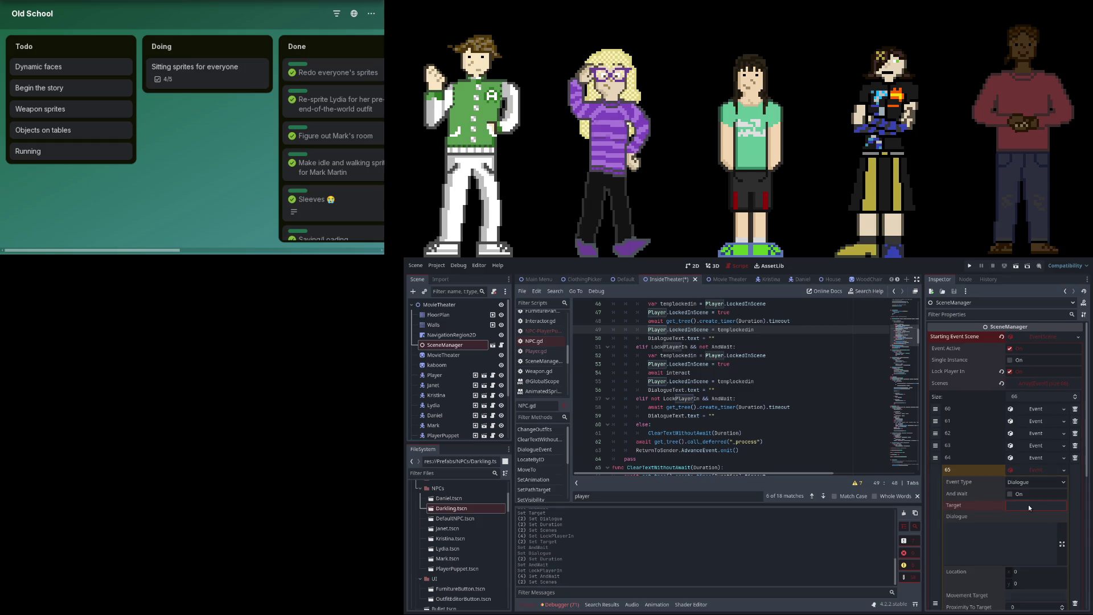
pyautogui.write('Lydia Flynt')
pyautogui.click(1033, 556)
pyautogui.write('..Did I ')
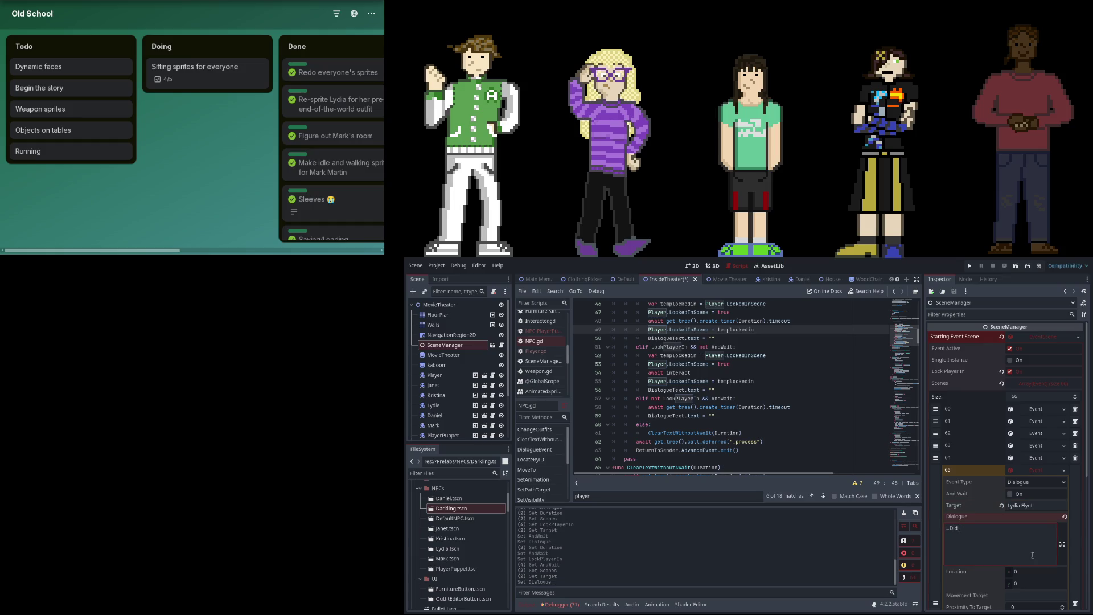
pyautogui.write('just kill someone')
pyautogui.write('.')
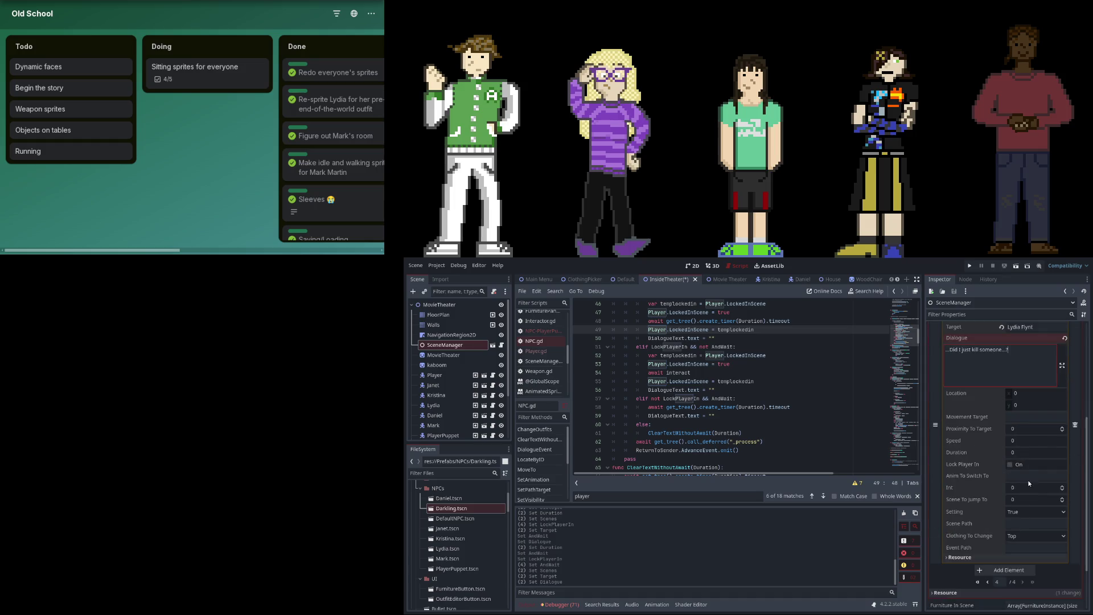
pyautogui.scroll(-4, 1029, 481)
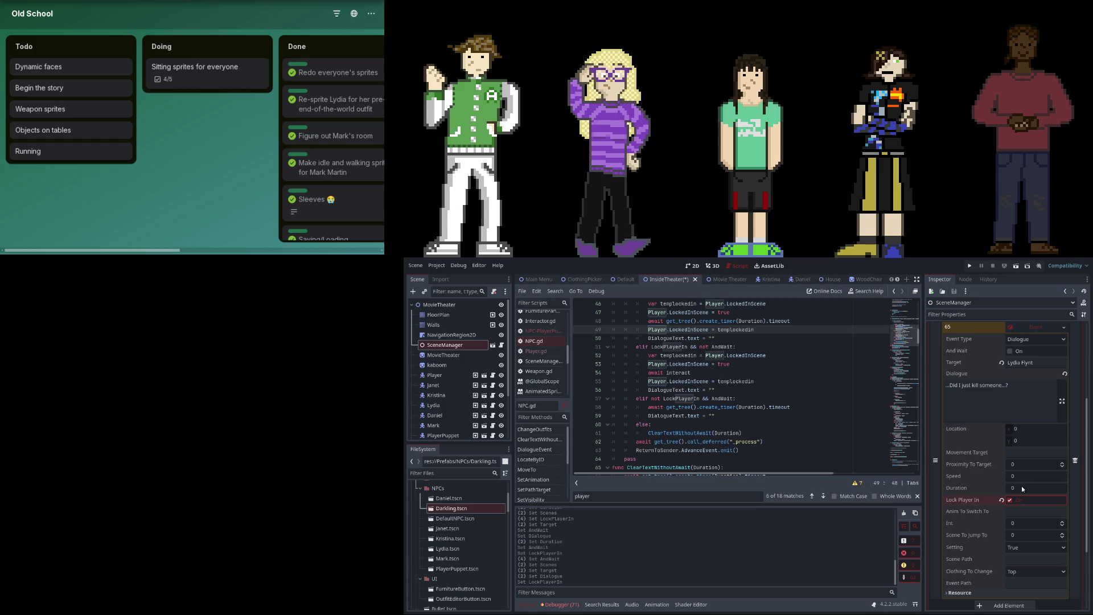
# Reset the Duration of dialogue events 62 and 60 back to 0.
pyautogui.scroll(2, 1022, 486)
pyautogui.click(1024, 386)
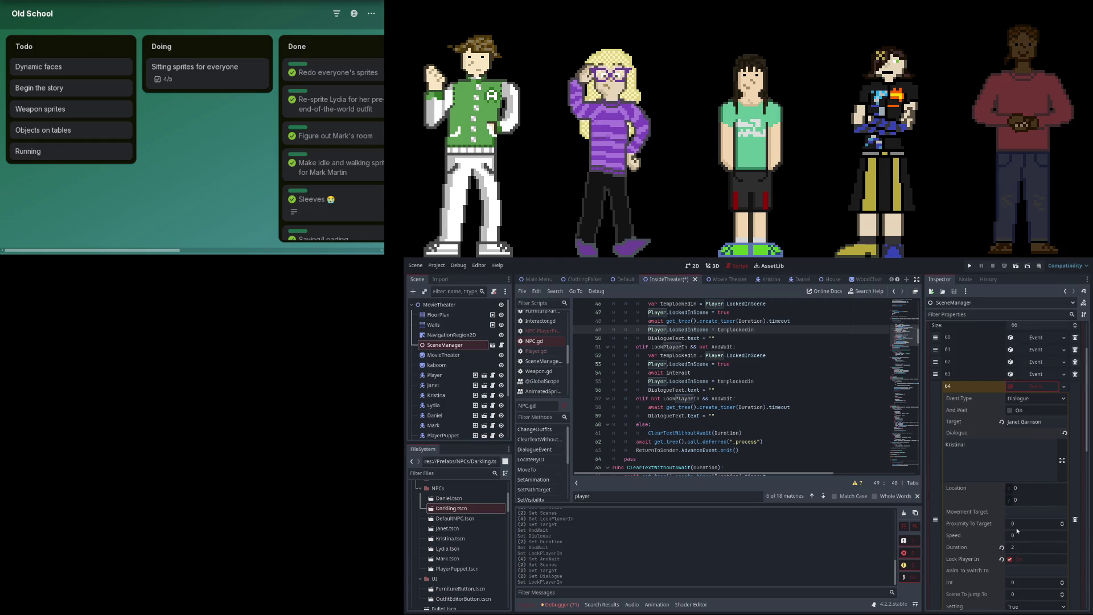
pyautogui.click(1046, 375)
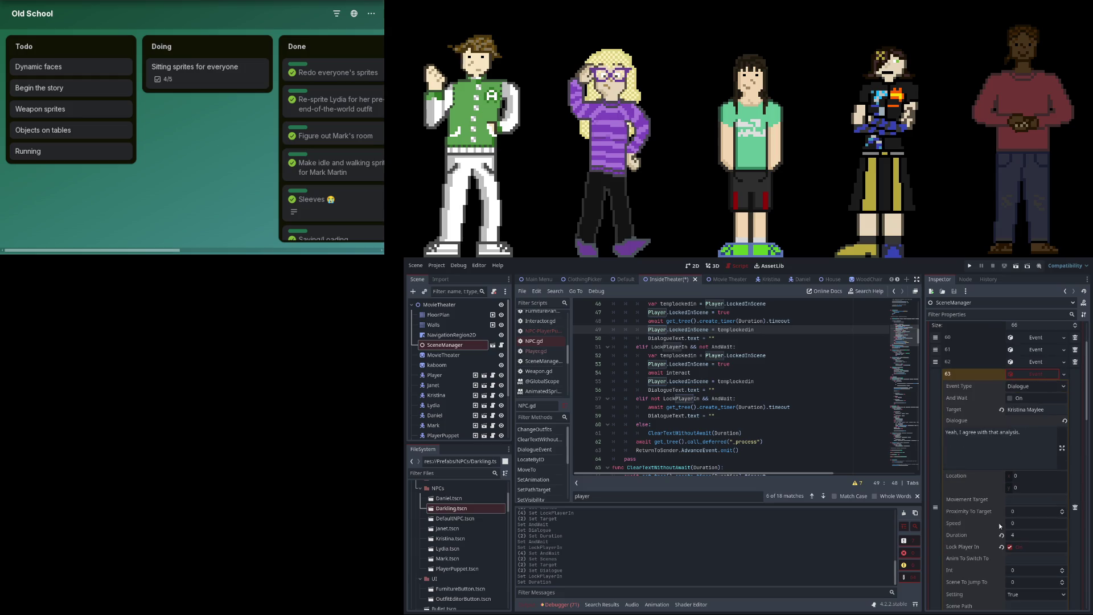
pyautogui.click(1033, 371)
pyautogui.click(1032, 360)
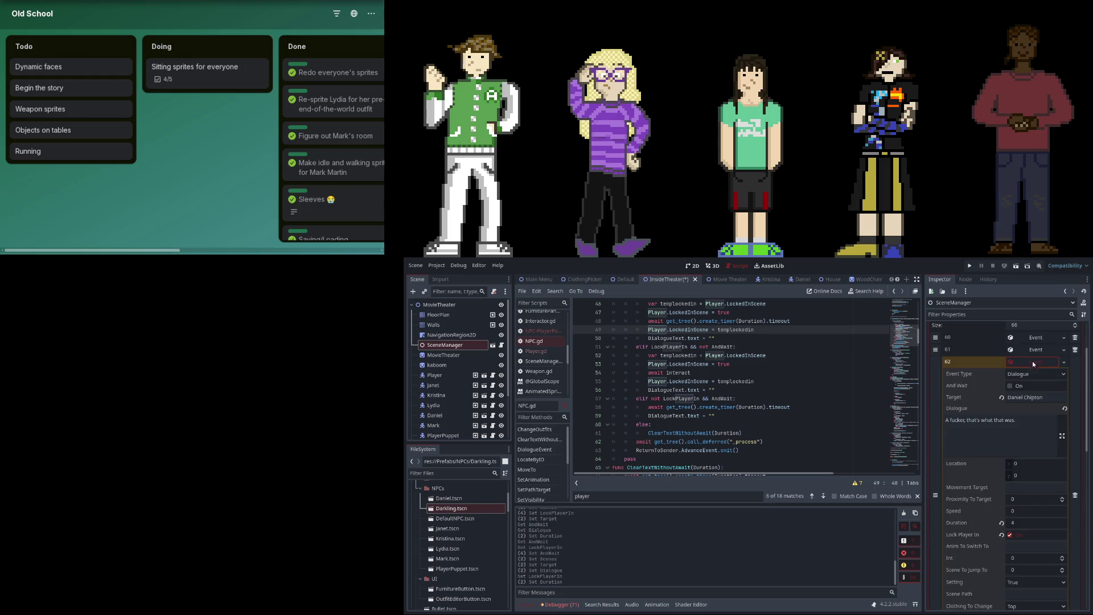
pyautogui.click(1003, 523)
pyautogui.click(1045, 349)
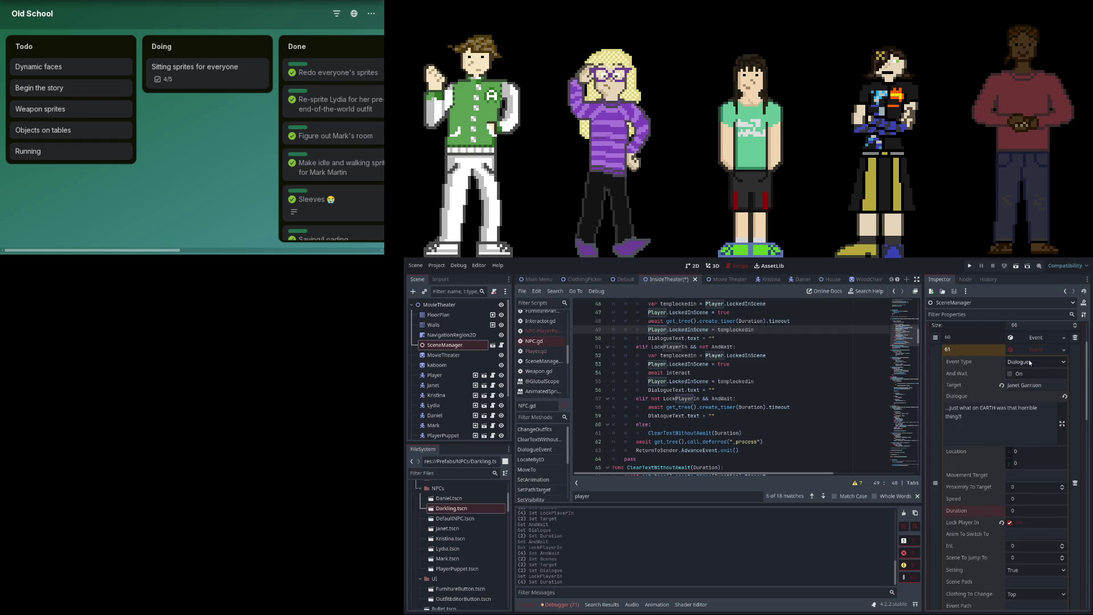
pyautogui.click(1032, 337)
pyautogui.click(1002, 499)
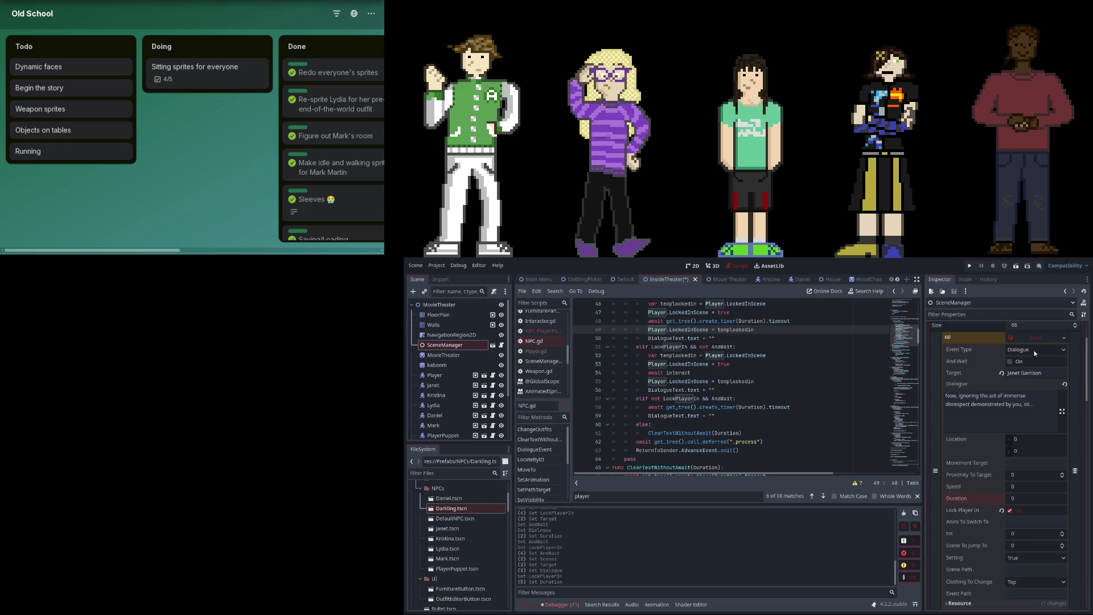
# Review events 61 and 65, then append a new event element 66 to Scenes.
pyautogui.click(1044, 335)
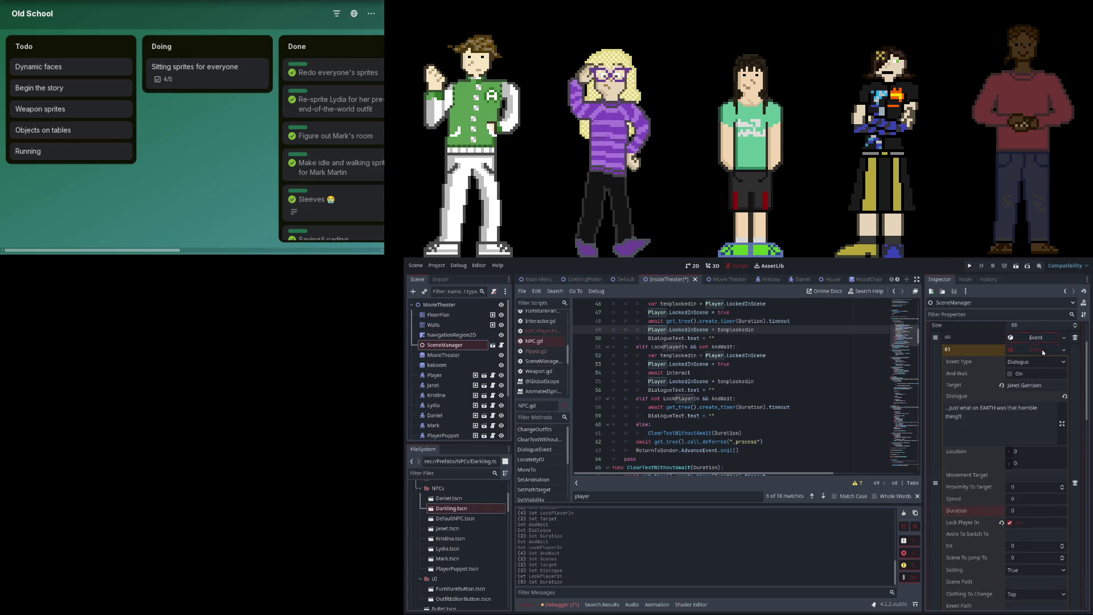
pyautogui.click(1042, 350)
pyautogui.click(1040, 361)
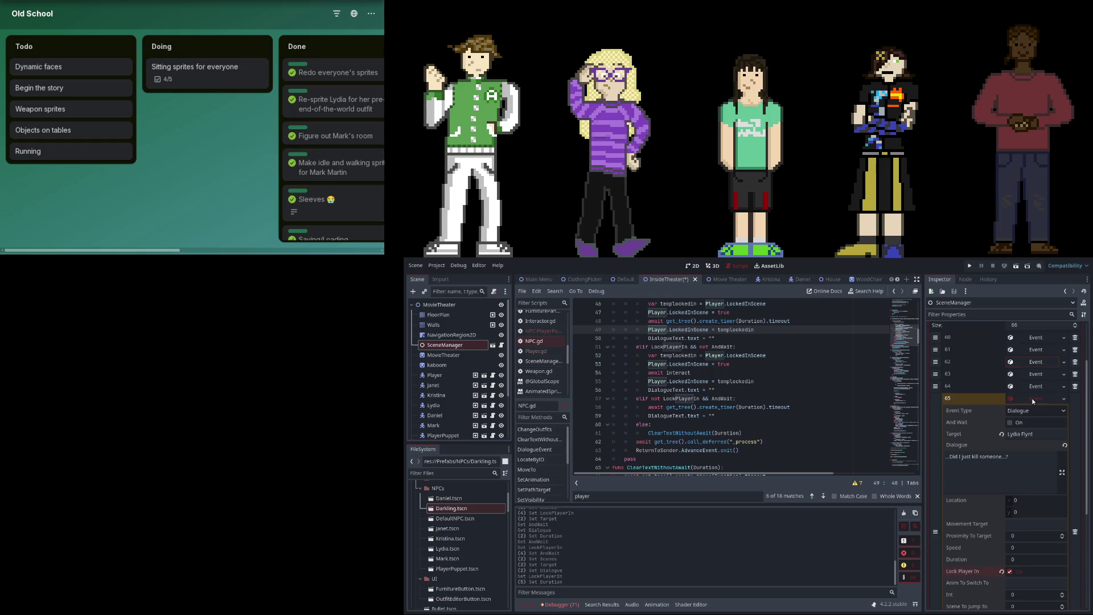
pyautogui.click(1032, 398)
pyautogui.click(1009, 484)
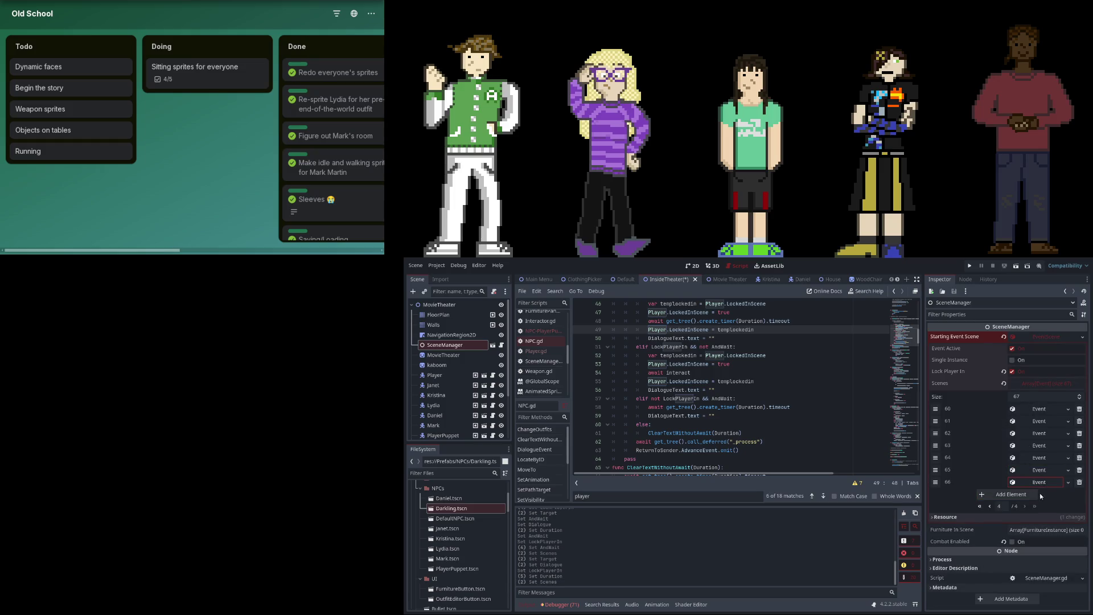
# Give event 66 Daniel Chipton's line about letting it weigh on your conscience, player locked in.
pyautogui.click(1030, 516)
pyautogui.write('Dani')
pyautogui.write('ton')
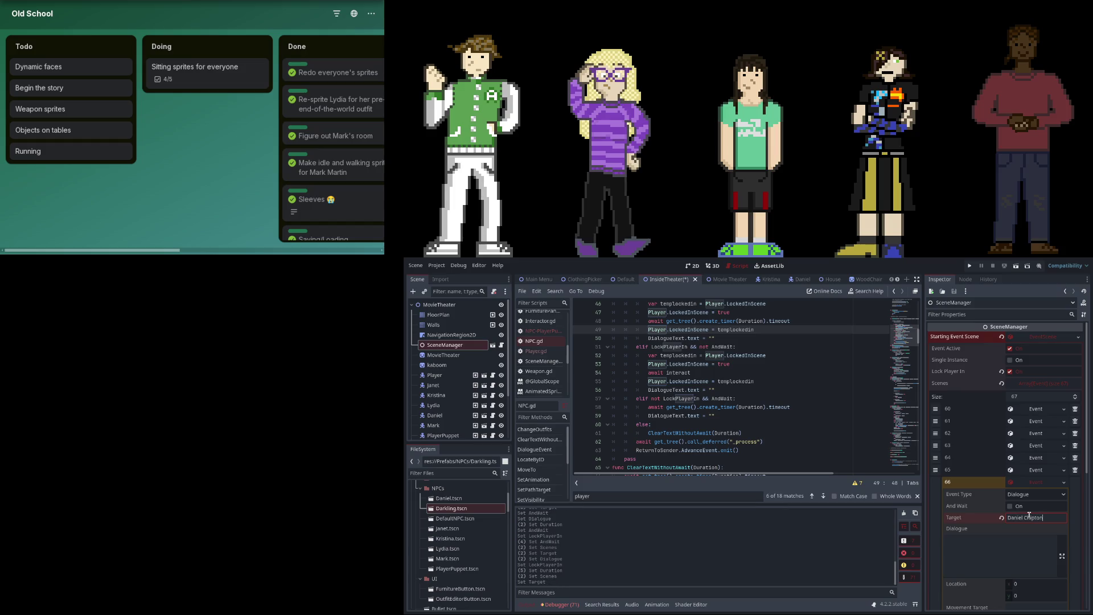
pyautogui.write('Yes, you did. Th')
pyautogui.write('e trick is to let ')
pyautogui.write('eight')
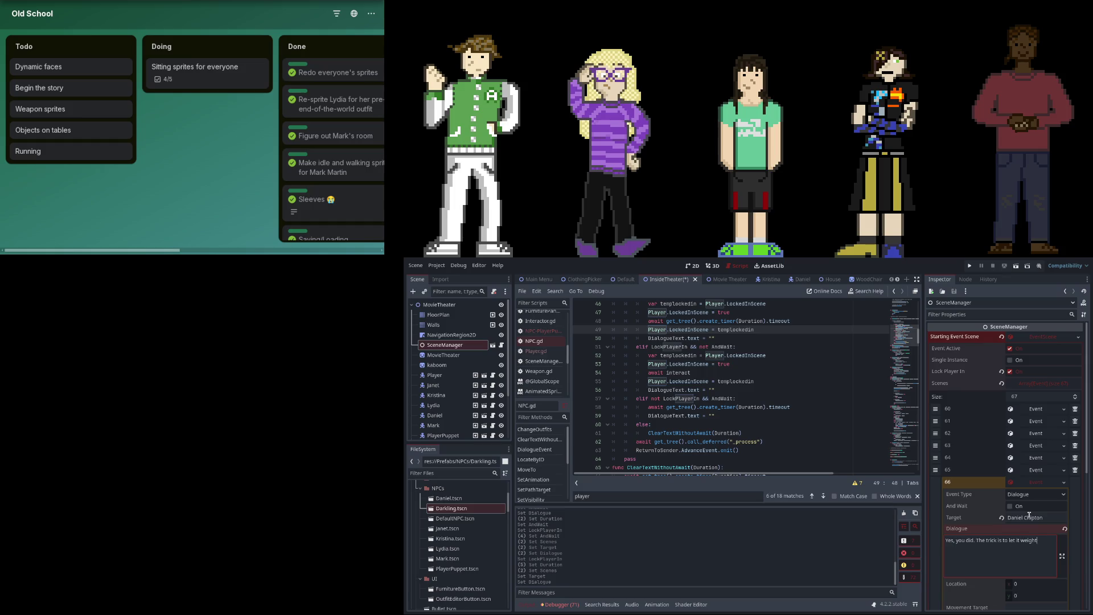
pyautogui.write('no')
pyautogui.write('wn on your con')
pyautogui.write('ence.')
pyautogui.press('BackSpace')
pyautogui.scroll(-5, 1028, 516)
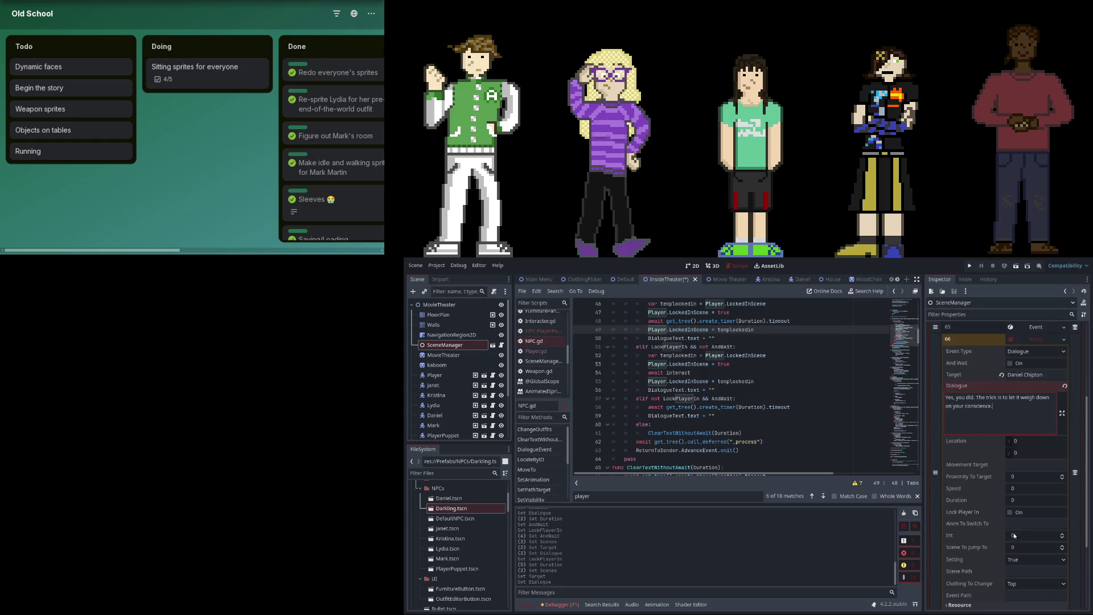
pyautogui.click(1013, 515)
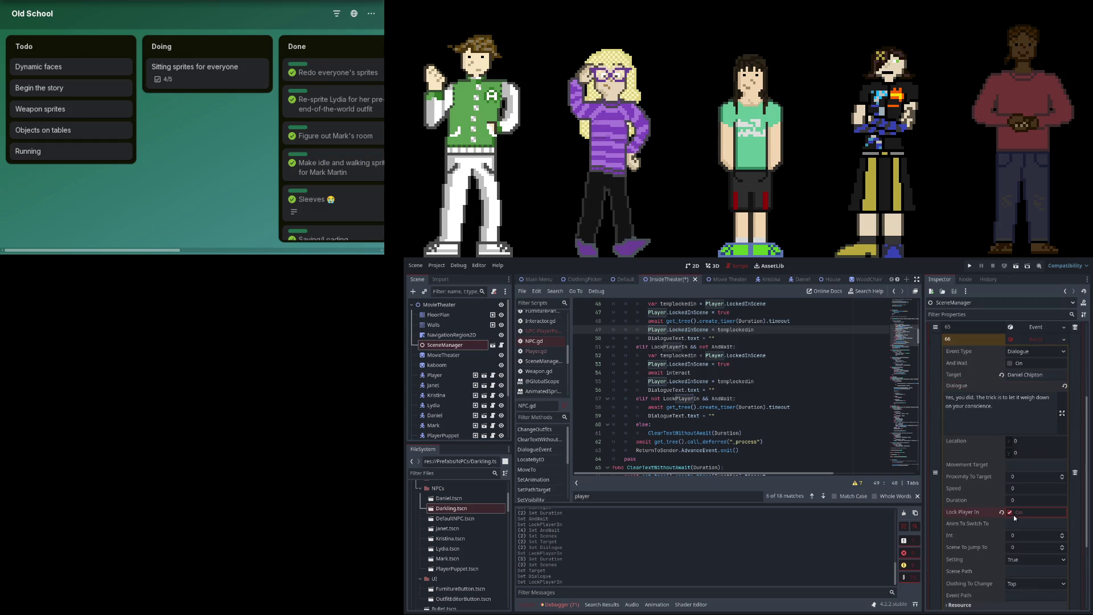
# Append a new event 67 to the Scenes list.
pyautogui.scroll(-2, 1018, 371)
pyautogui.click(1020, 500)
pyautogui.click(1035, 486)
pyautogui.click(1039, 494)
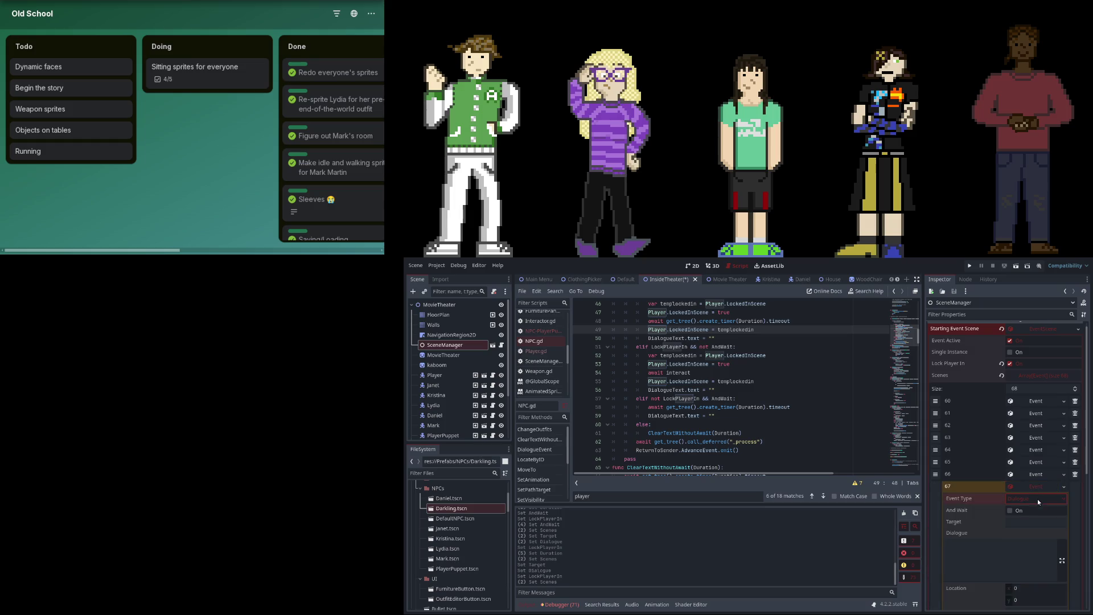
# Set event 67 to Mark Martin: "That's actually probably the worst thing you could do right now", player locked.
pyautogui.click(1036, 521)
pyautogui.write('Mark Martin')
pyautogui.click(1018, 557)
pyautogui.write("That's actually pr")
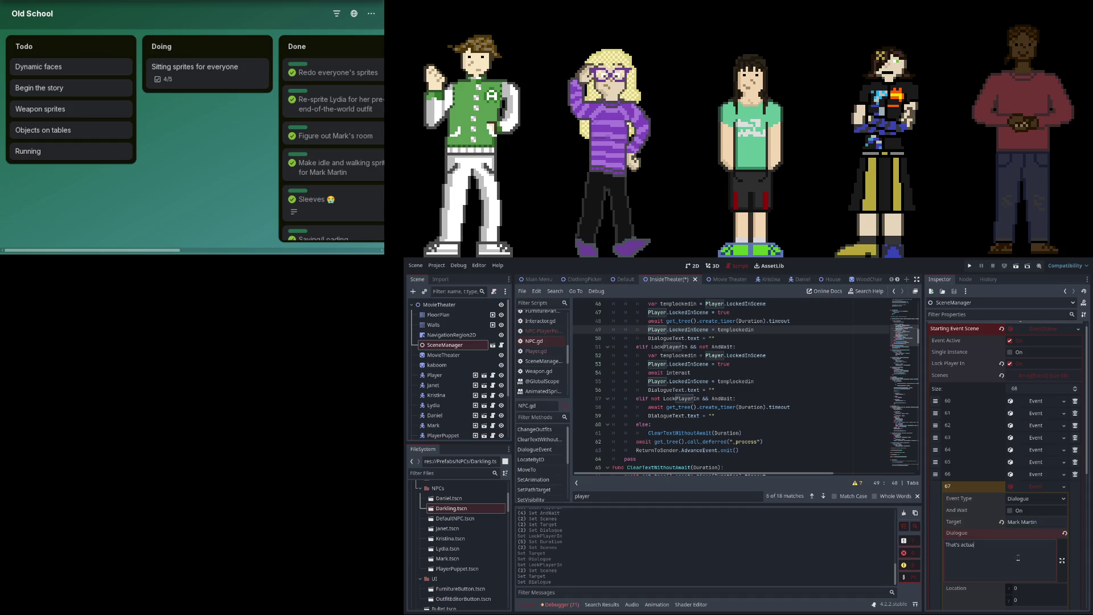
pyautogui.write('oabbl')
pyautogui.press('BackSpace')
pyautogui.press('BackSpace')
pyautogui.press('BackSpace')
pyautogui.write('bably the worst thing you ')
pyautogui.write('could do right nopw')
pyautogui.scroll(-3, 1051, 475)
pyautogui.click(1024, 550)
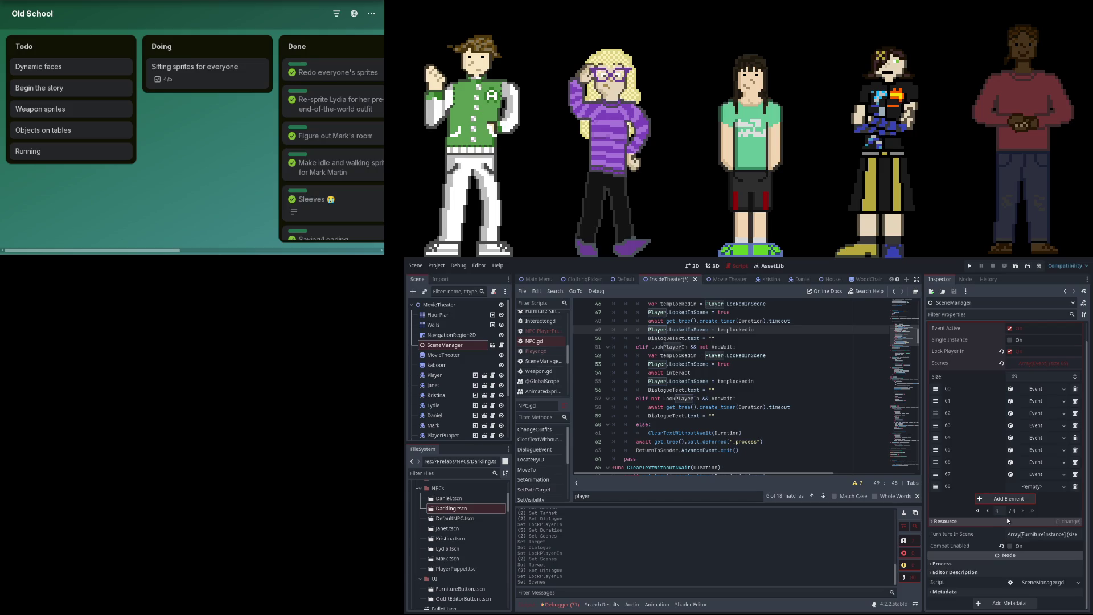
# Create event 68 in slot 68 with Daniel Chipton as the target.
pyautogui.click(1017, 498)
pyautogui.click(1074, 500)
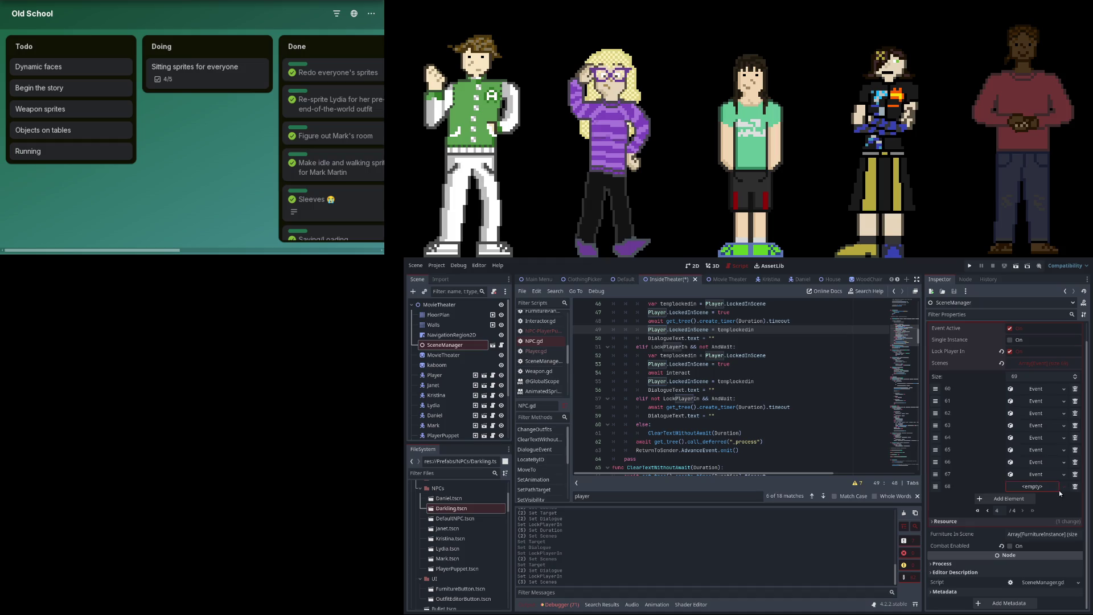
pyautogui.click(1037, 487)
pyautogui.click(1040, 497)
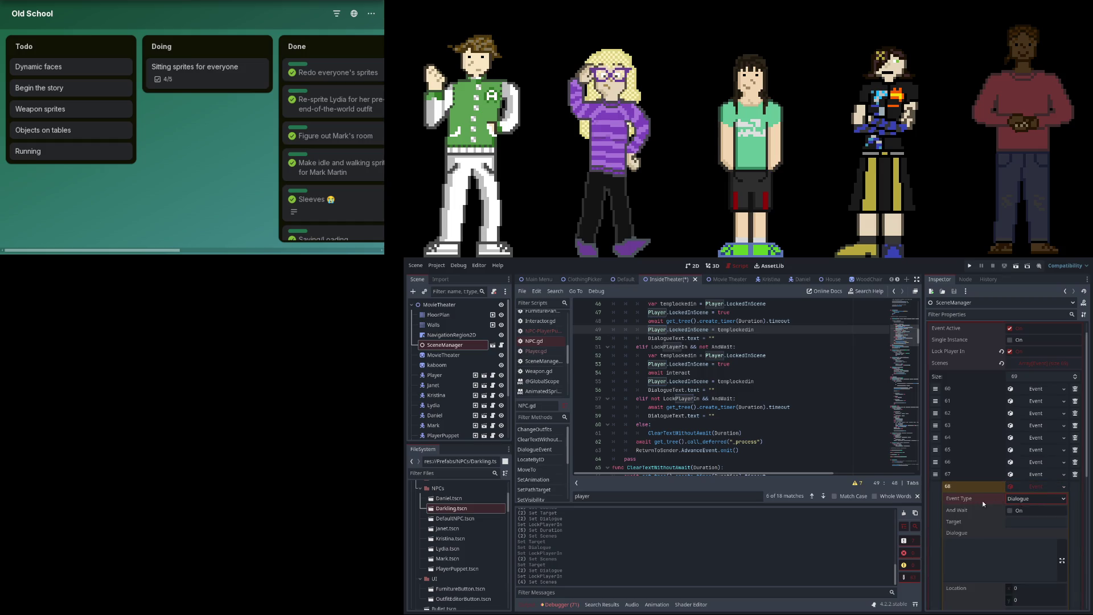
pyautogui.click(996, 561)
pyautogui.click(1019, 523)
pyautogui.write('Daniel Chipton')
pyautogui.press('Tab')
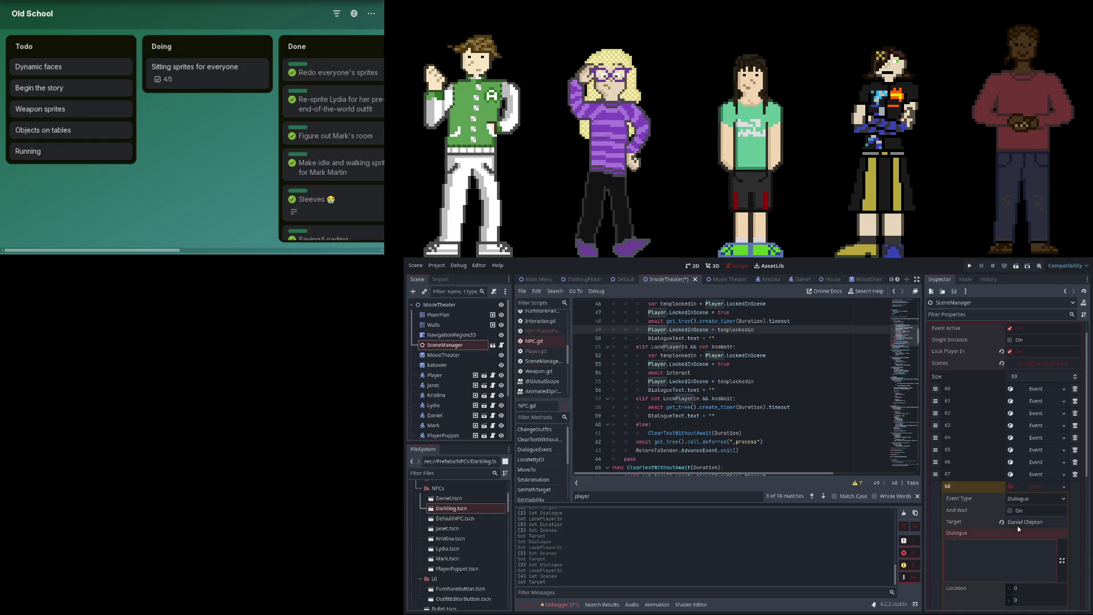
# Write Daniel's Ms. Sunshine line, swapping 'reviewer' for 'professional critic', and append slot 69.
pyautogui.write('Between ')
pyautogui.write('Mr.')
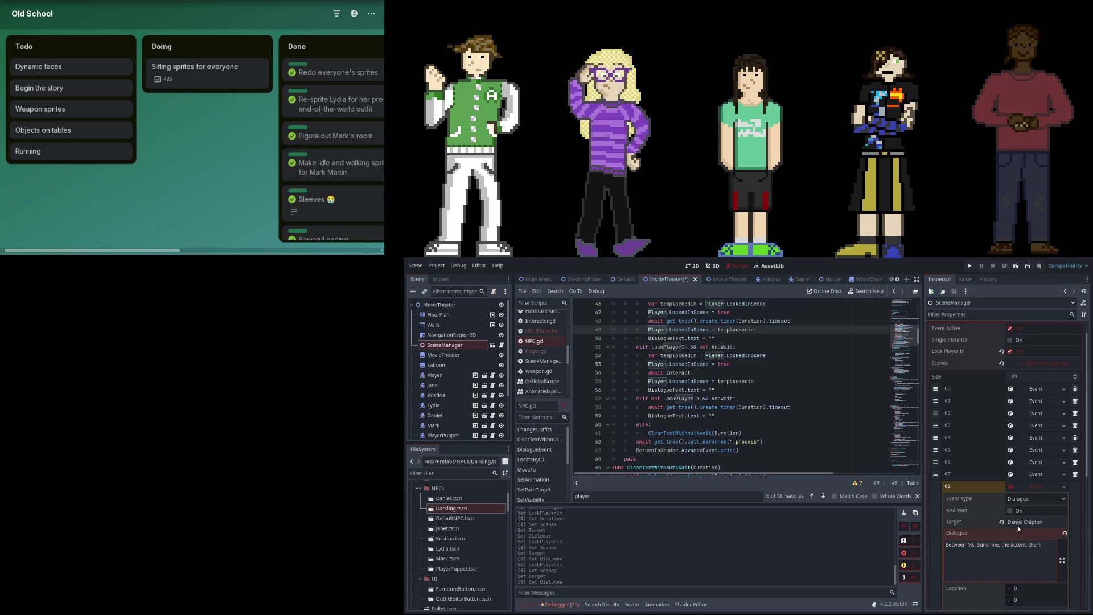
pyautogui.write('handsome lady, the film reviewer, and...')
pyautogui.doubleClick(1009, 553)
pyautogui.write('critic')
pyautogui.write('professional critic,')
pyautogui.scroll(-5, 1046, 476)
pyautogui.scroll(-1, 1028, 484)
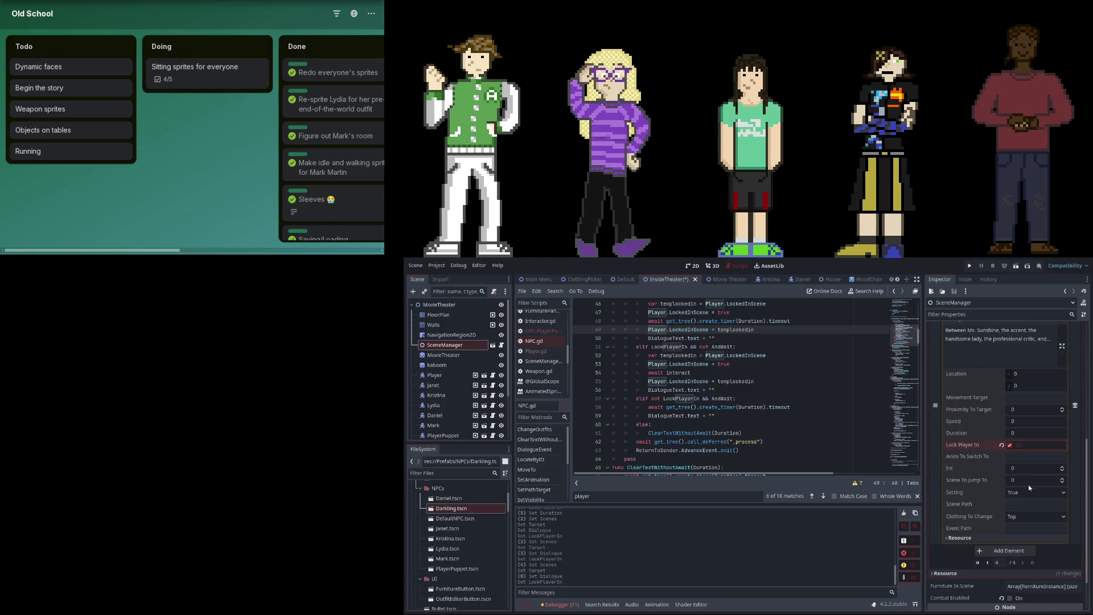
pyautogui.click(1006, 549)
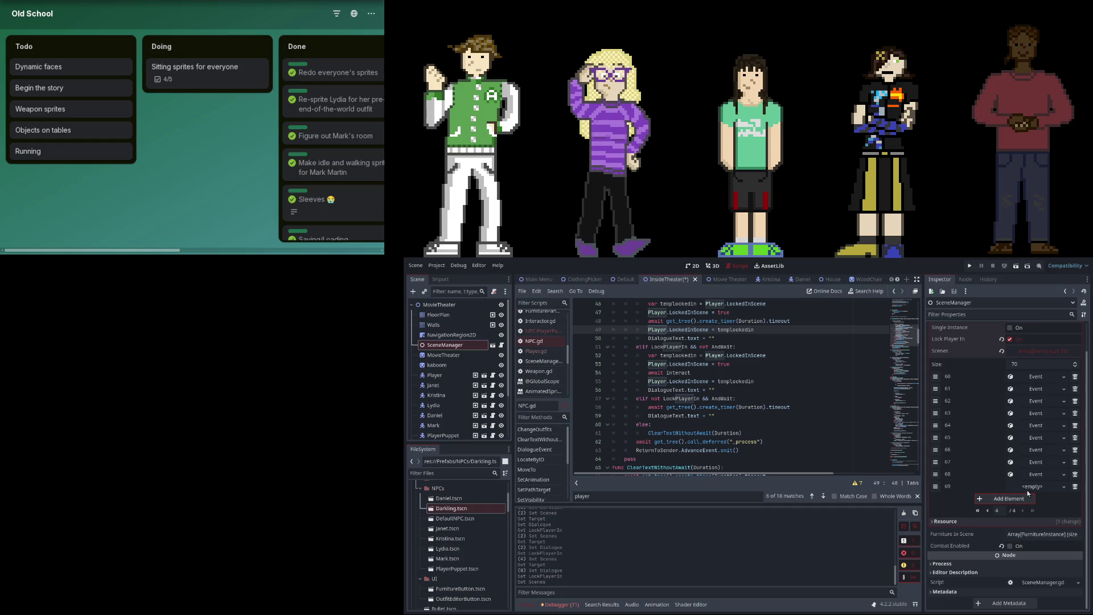
# Create event 69 with Daniel's line "...I can't get much of a read on this last person.".
pyautogui.click(1026, 491)
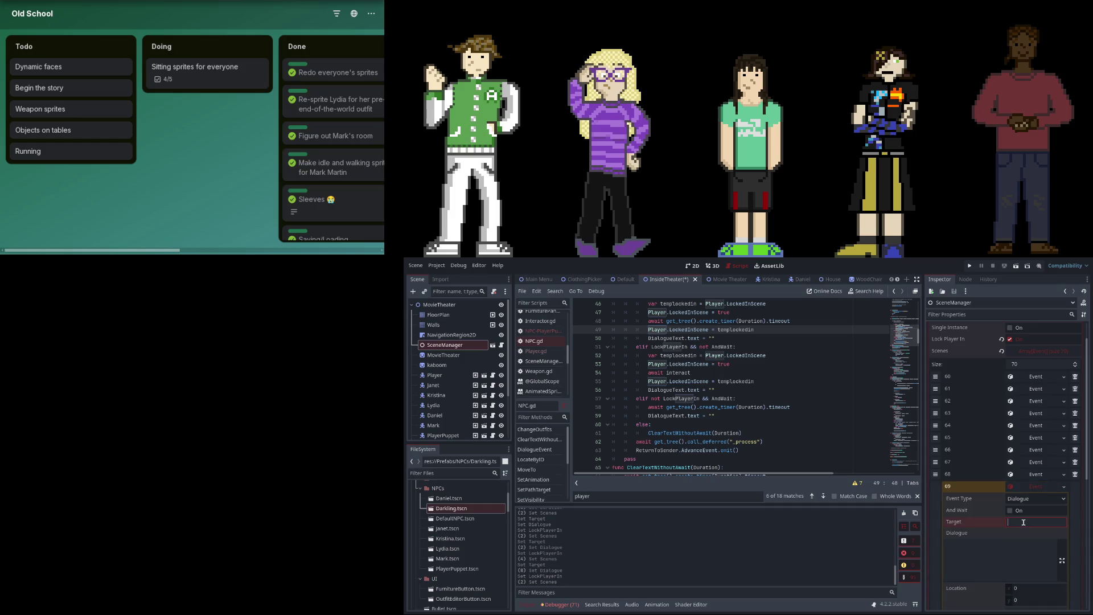
pyautogui.write('Daniel')
pyautogui.press('Tab')
pyautogui.write('I cant')
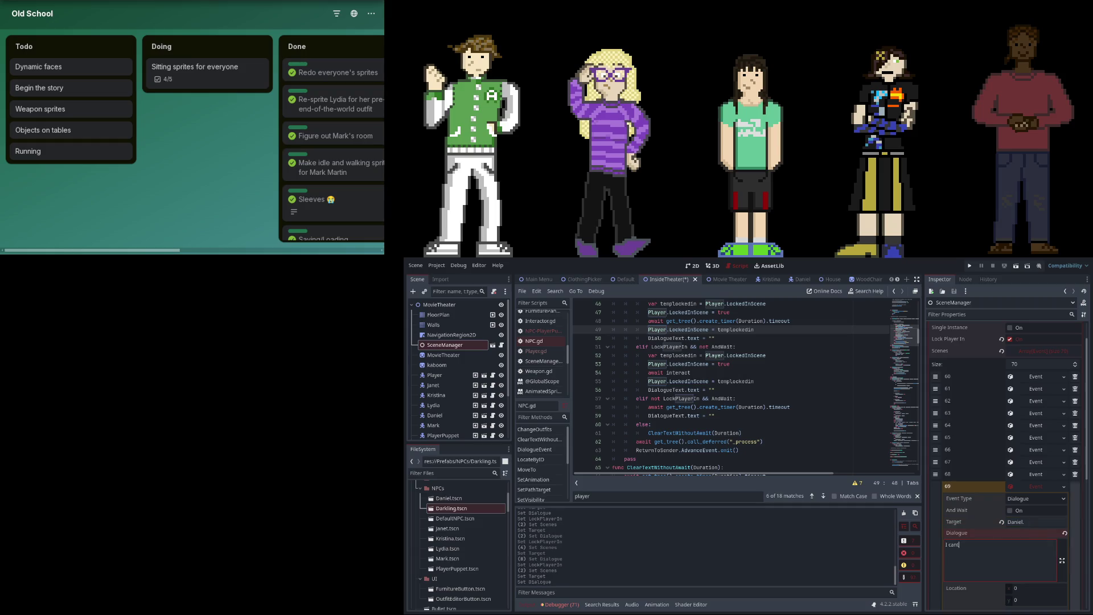
pyautogui.click(1062, 522)
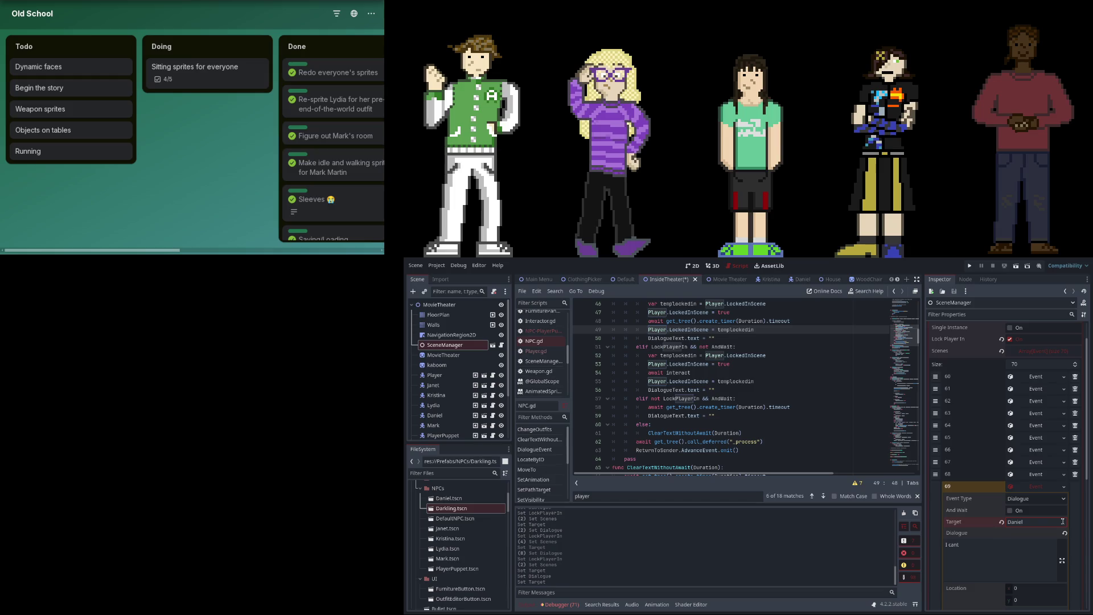
pyautogui.write('Chipron')
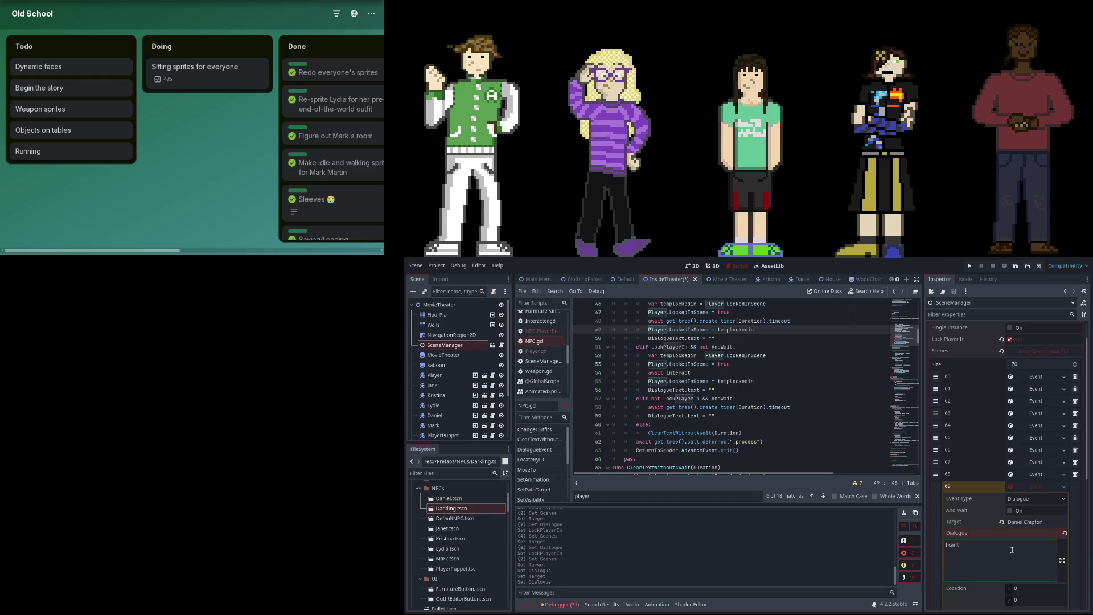
pyautogui.write(' ..')
pyautogui.press('BackSpace')
pyautogui.press('BackSpace')
pyautogui.press('BackSpace')
pyautogui.write('get much of a read on this last person')
# Lock the player in for event 69 and add a new event in slot 70.
pyautogui.scroll(-3, 1013, 547)
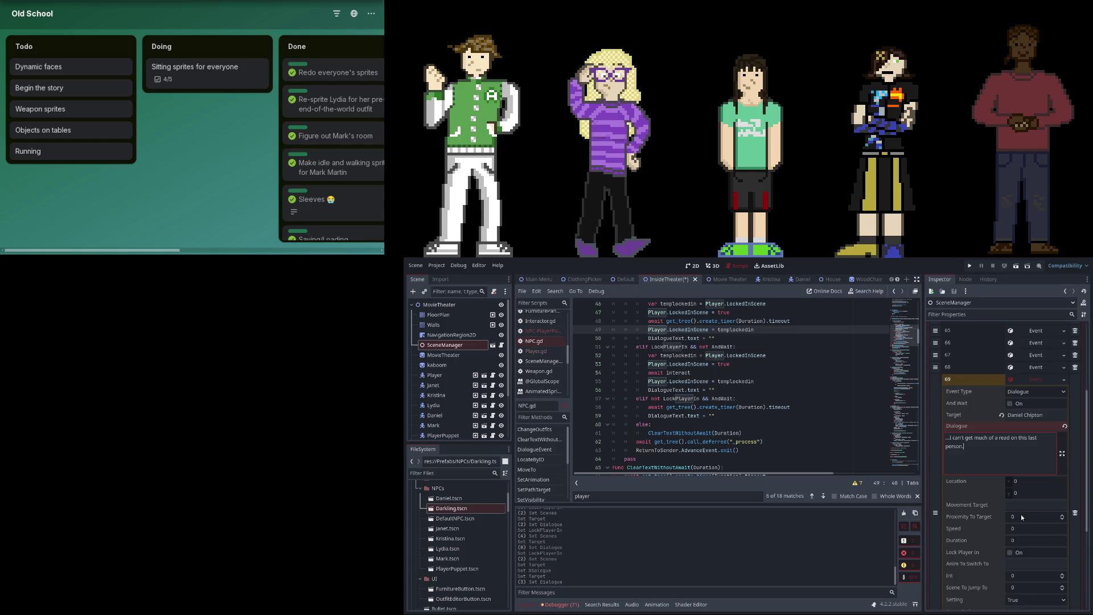
pyautogui.click(1010, 552)
pyautogui.scroll(-3, 1025, 536)
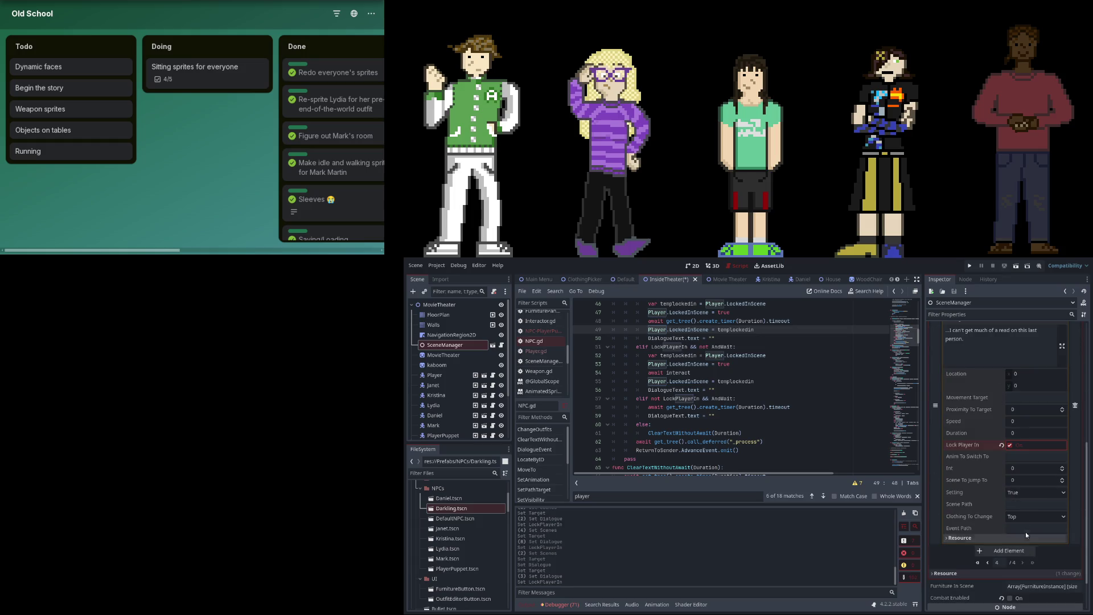
pyautogui.click(1001, 552)
pyautogui.click(1040, 485)
# Set up event 70 with Daniel Chipton as target, drafting and discarding trial dialogue lines.
pyautogui.click(1034, 500)
pyautogui.click(1038, 487)
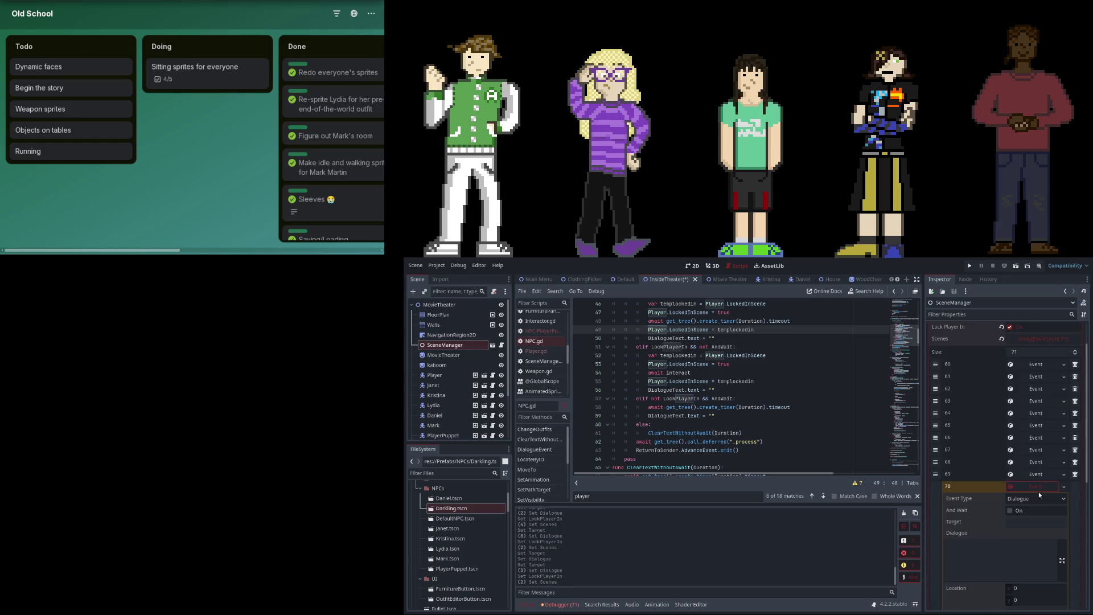
pyautogui.click(1030, 519)
pyautogui.write('Daniel Chat')
pyautogui.write('ton')
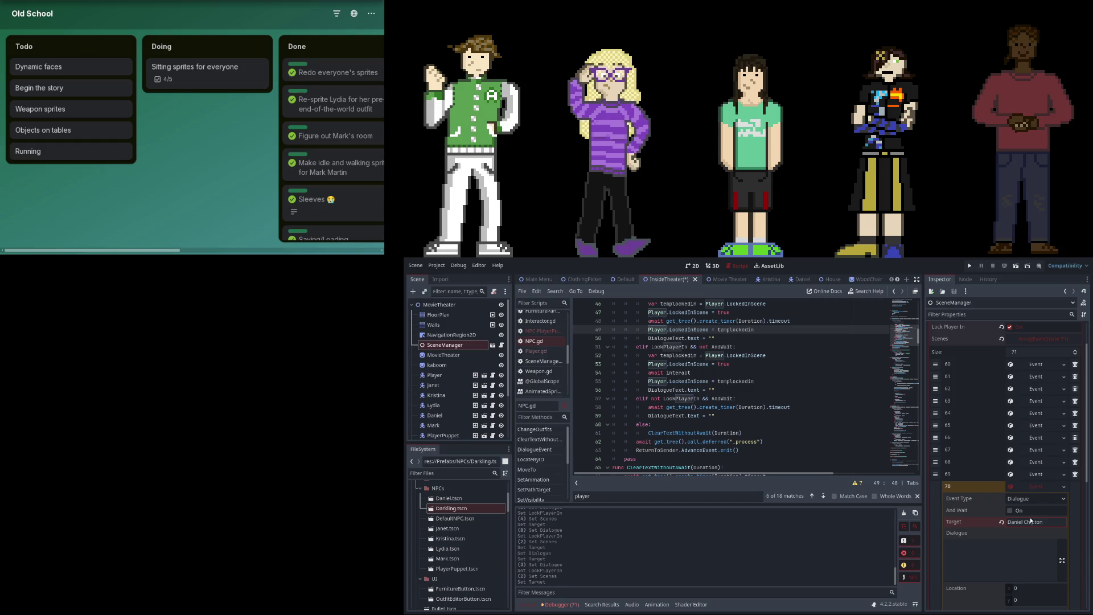
pyautogui.click(1007, 552)
pyautogui.write('But the rest of you...')
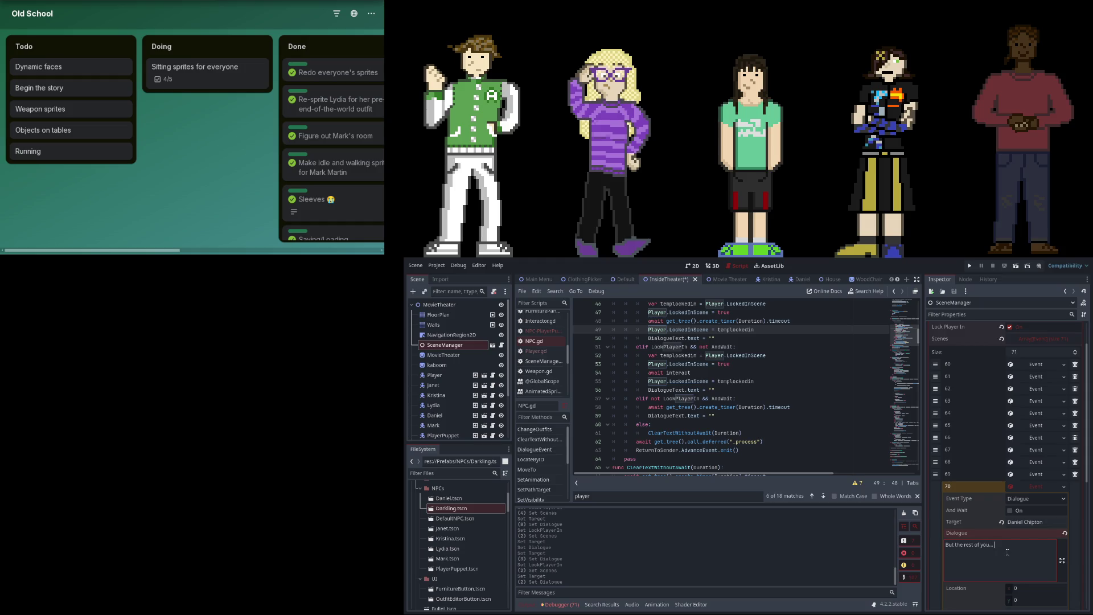
pyautogui.hotkey('ctrl', 'a')
pyautogui.press('BackSpace')
pyautogui.write("ween you all, I'm")
pyautogui.write(' ou')
pyautogui.hotkey('ctrl', 'a')
pyautogui.write('\\')
pyautogui.write("...I can't get much of a read on this last person.")
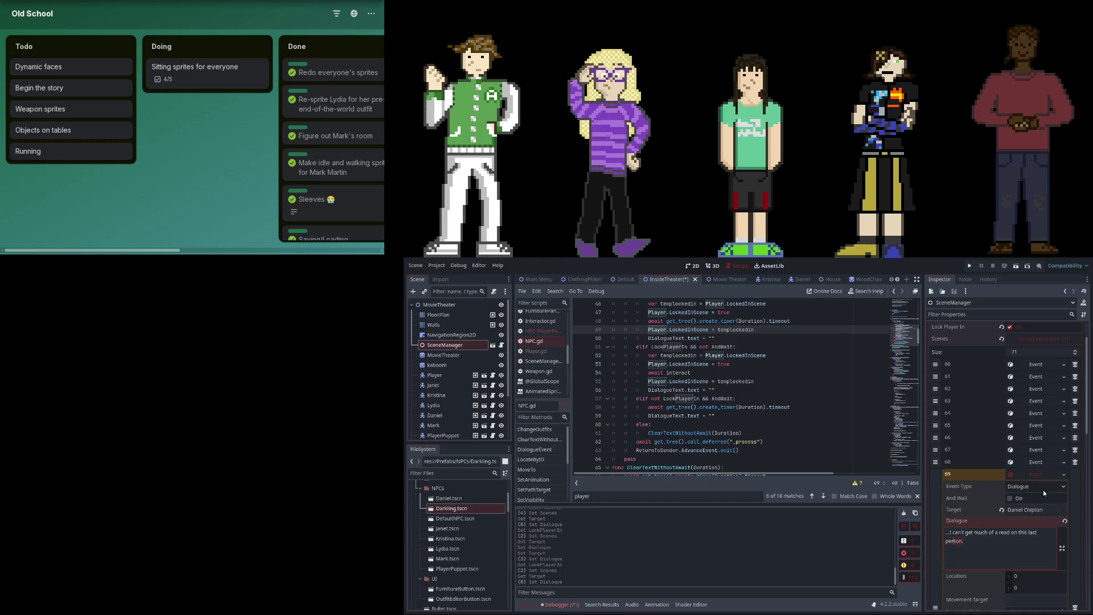
# Reword event 69's line to end "...person who I can't really get much of a read on".
pyautogui.click(1047, 474)
pyautogui.click(1040, 487)
pyautogui.click(1043, 472)
pyautogui.click(1045, 462)
pyautogui.click(1045, 462)
pyautogui.click(1040, 475)
pyautogui.click(1007, 537)
pyautogui.hotkey('ctrl', 'shift', 'End')
pyautogui.press('Delete')
pyautogui.press('BackSpace')
pyautogui.press('BackSpace')
pyautogui.press('BackSpace')
pyautogui.write("person who I can't really get much of a read on")
# Give event 70 the line "I don't think I'm gonna be sticking around much longer.".
pyautogui.click(1025, 557)
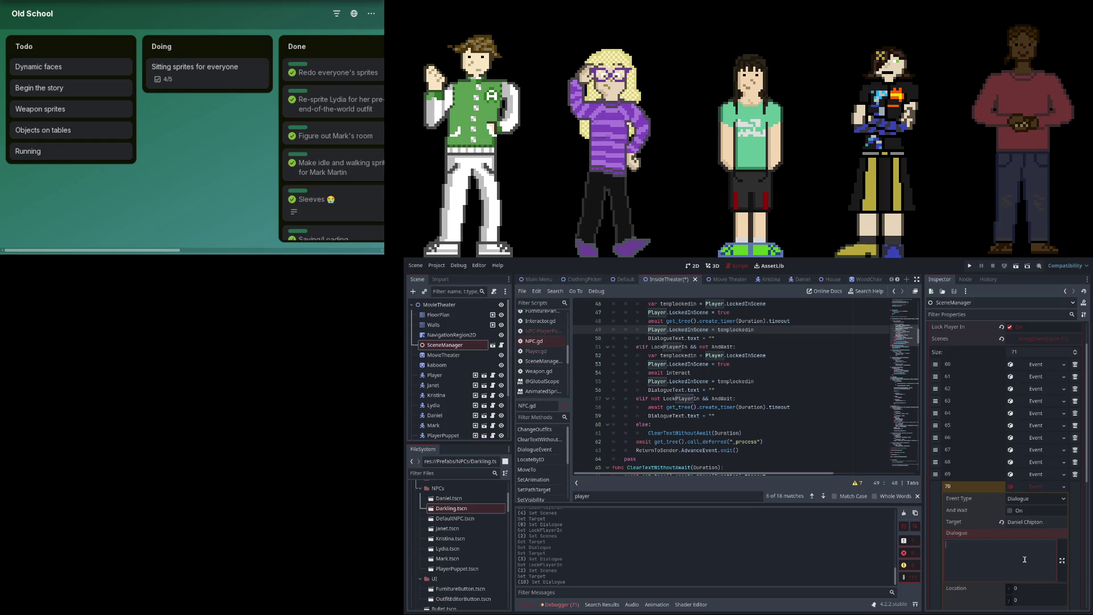
pyautogui.write("I don't think I'm")
pyautogui.write(' gonna be sticki')
pyautogui.write('ng around much ')
pyautogui.write('longe')
pyautogui.scroll(-3, 1041, 496)
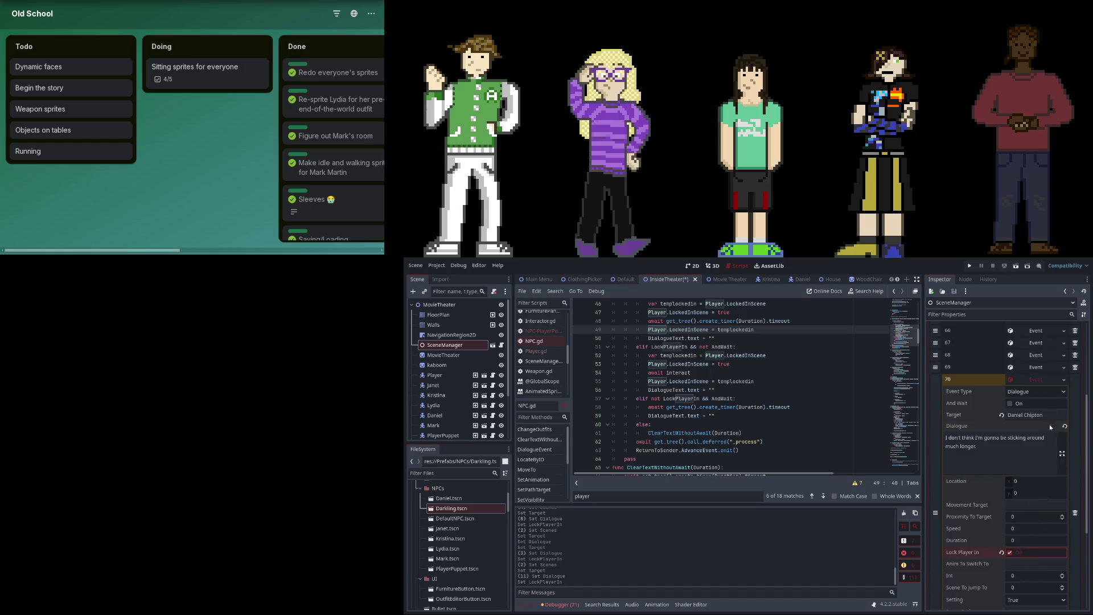
pyautogui.click(1027, 554)
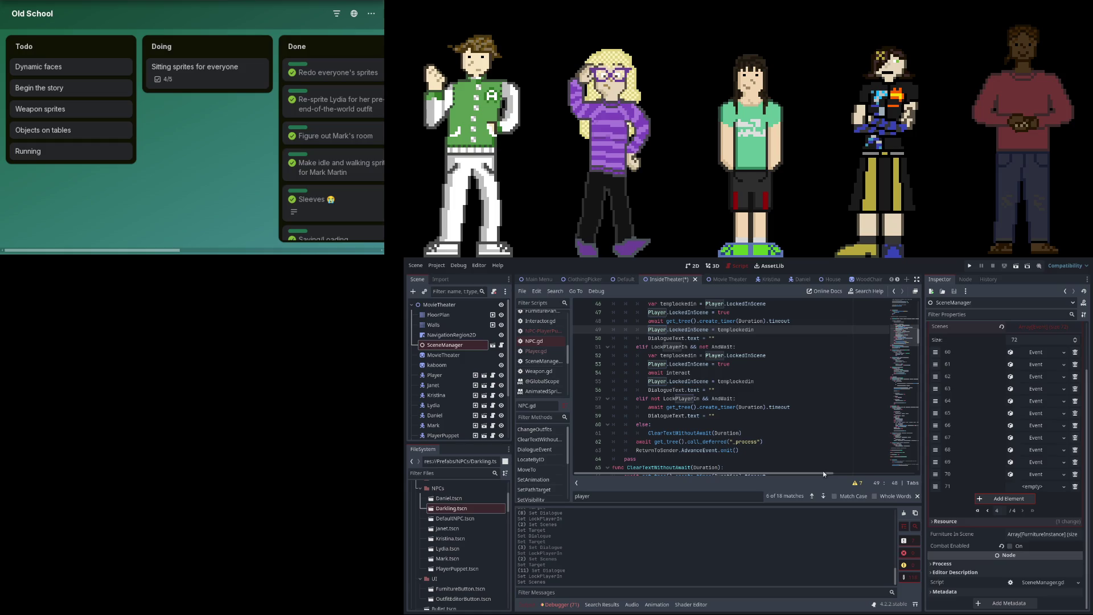
# Create event 71 with Kristina as the target character.
pyautogui.click(1032, 487)
pyautogui.click(1037, 522)
pyautogui.write('Kristina')
pyautogui.press('Tab')
pyautogui.click(1038, 521)
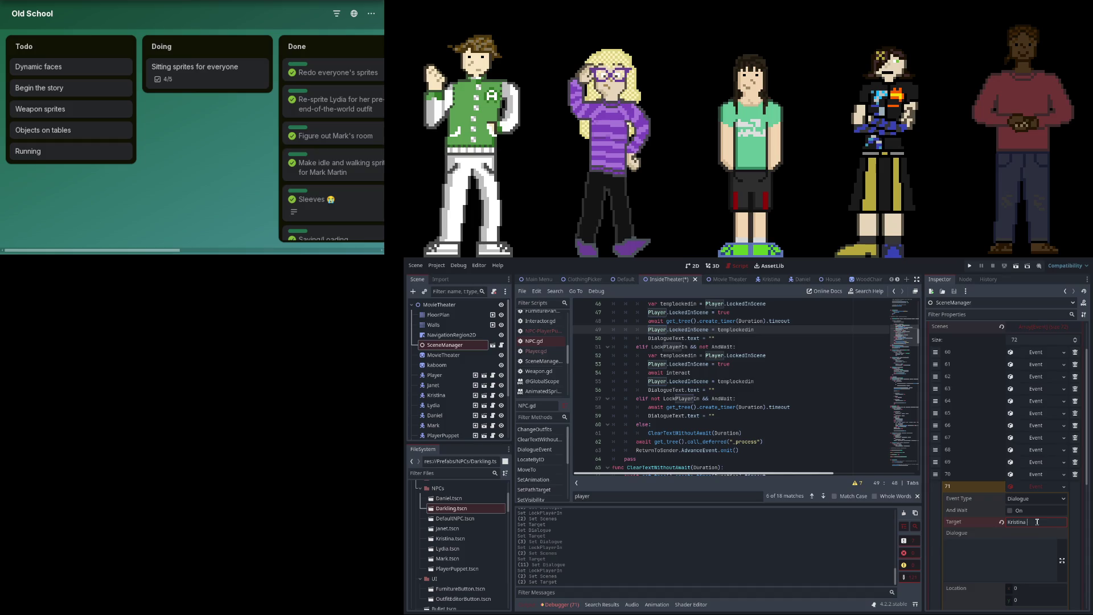
pyautogui.write('Maylee')
pyautogui.press('Tab')
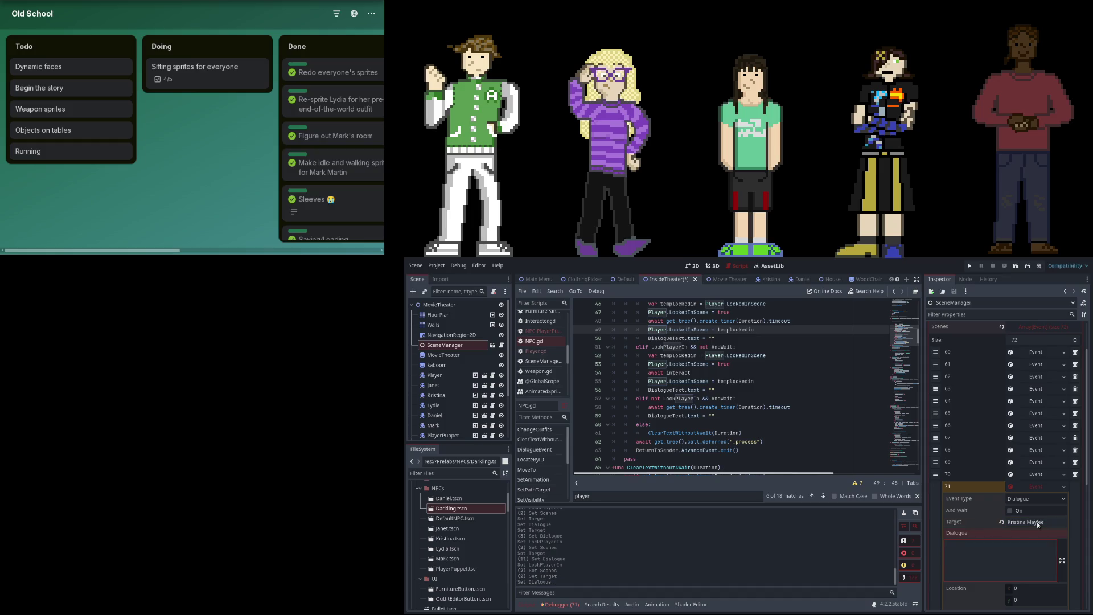
# Begin event 71's dialogue with "First of all," and remove the 'olympic runner' wording.
pyautogui.write('First')
pyautogui.write('ympic runner')
pyautogui.hotkey('ctrl', 'BackSpace')
pyautogui.hotkey('ctrl', 'BackSpace')
# Draft and revise event 71's wording about someone who flunked college.
pyautogui.write("ho're you call")
pyautogui.write('me a handsome ')
pyautogui.write('y when you ')
pyautogui.write('u look')
pyautogui.write(' like')
pyautogui.write('llege')
pyautogui.write(' d')
pyautogui.hotkey('ctrl', 'BackSpace')
pyautogui.hotkey('ctrl', 'BackSpace')
pyautogui.write('meone who flu')
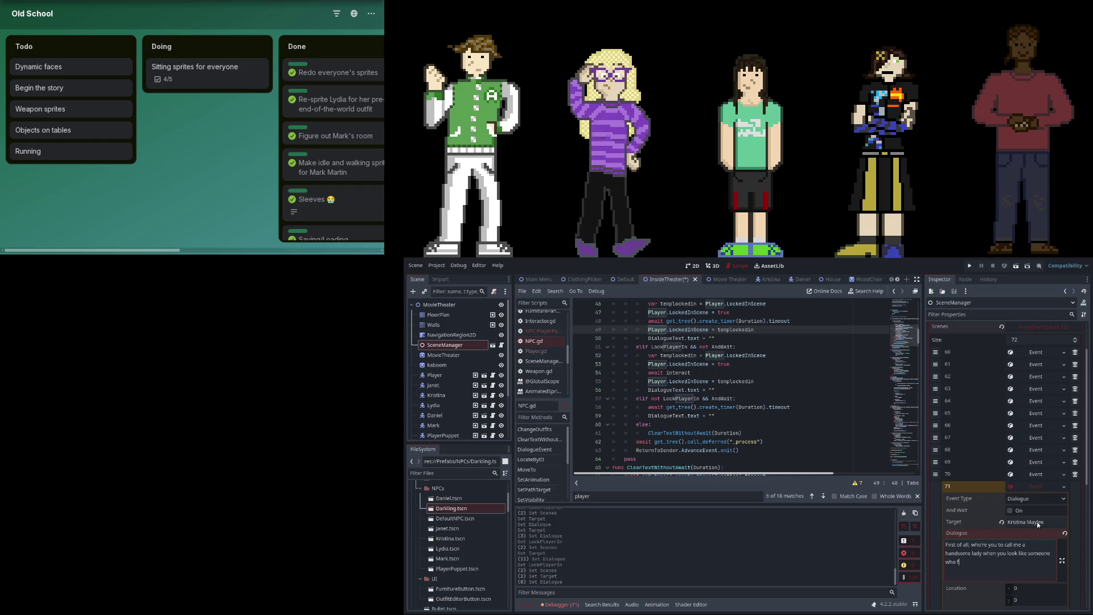
pyautogui.write('nked college be')
pyautogui.write('cause ')
pyautogui.write('he though')
pyautogui.press('BackSpace')
pyautogui.press('BackSpace')
pyautogui.press('BackSpace')
pyautogui.write("you're one to n")
pyautogui.write('ame-call ')
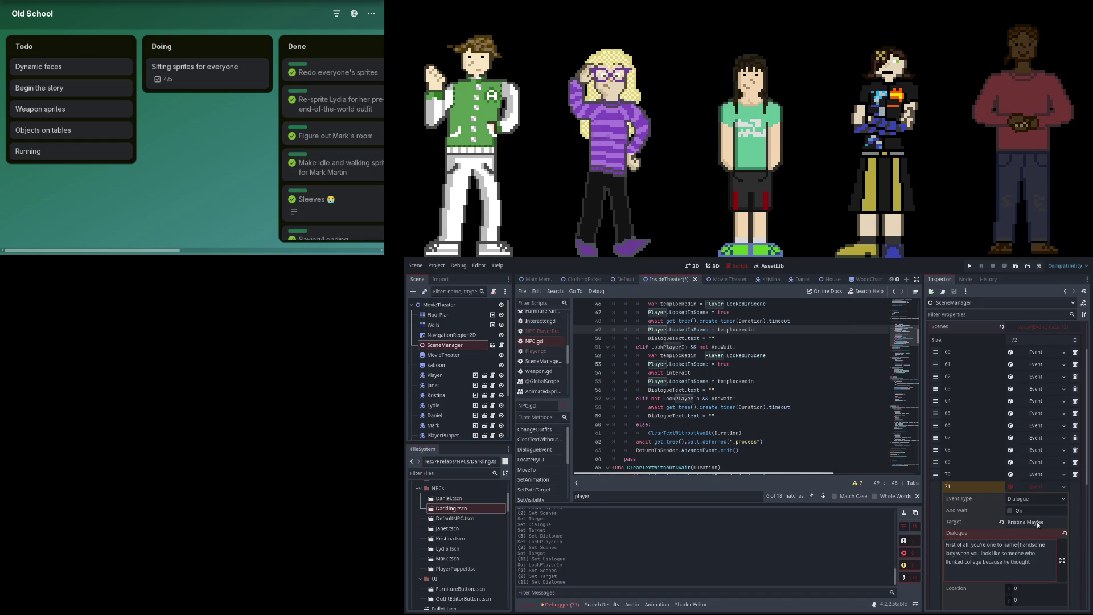
pyautogui.write('when')
pyautogui.hotkey('ctrl', 'Delete')
pyautogui.hotkey('ctrl', 'Delete')
pyautogui.hotkey('ctrl', 'Delete')
pyautogui.hotkey('ctrl', 'BackSpace')
pyautogui.hotkey('ctrl', 'BackSpace')
pyautogui.hotkey('ctrl', 'BackSpace')
# Cut event 71 down to: First of all, "handsome lady?" and add empty slot 72.
pyautogui.write(', ha')
pyautogui.write('"handsome lady')
pyautogui.press('Delete')
pyautogui.press('Delete')
pyautogui.press('Delete')
pyautogui.hotkey('ctrl', 'BackSpace')
pyautogui.hotkey('ctrl', 'BackSpace')
pyautogui.hotkey('ctrl', 'BackSpace')
pyautogui.scroll(-5, 1025, 567)
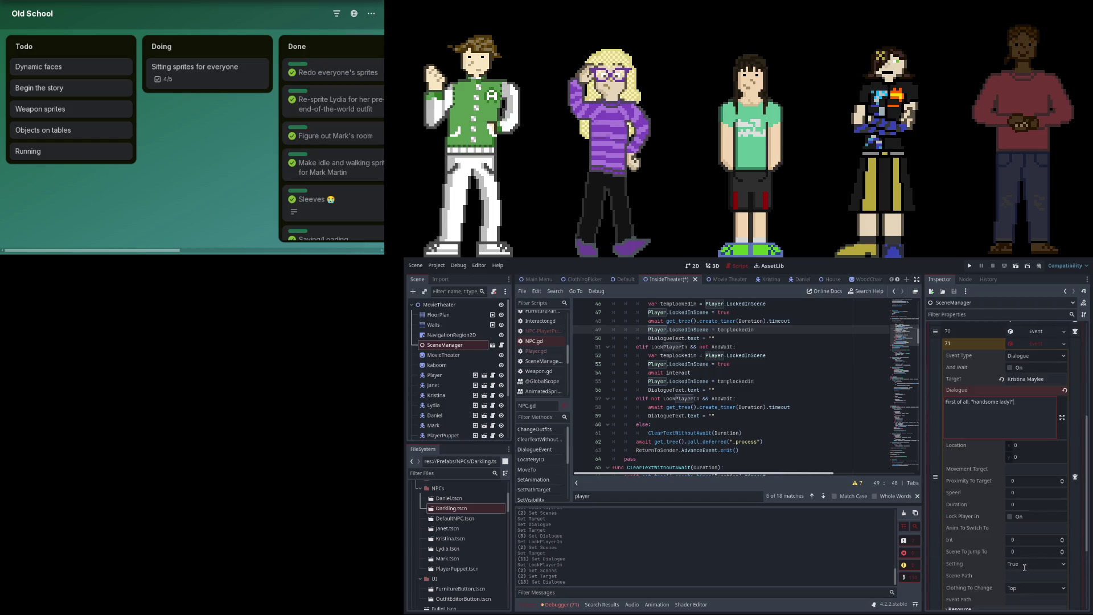
pyautogui.click(1019, 520)
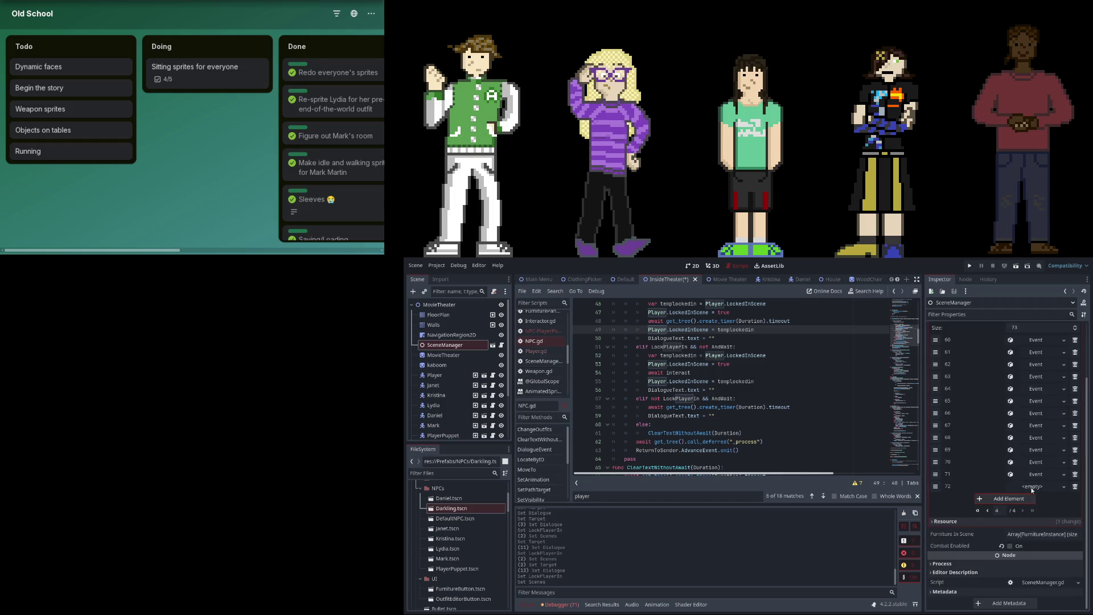
# Create event 72: Kristina says "You look like someone who flunked college… football and chicks".
pyautogui.click(1032, 487)
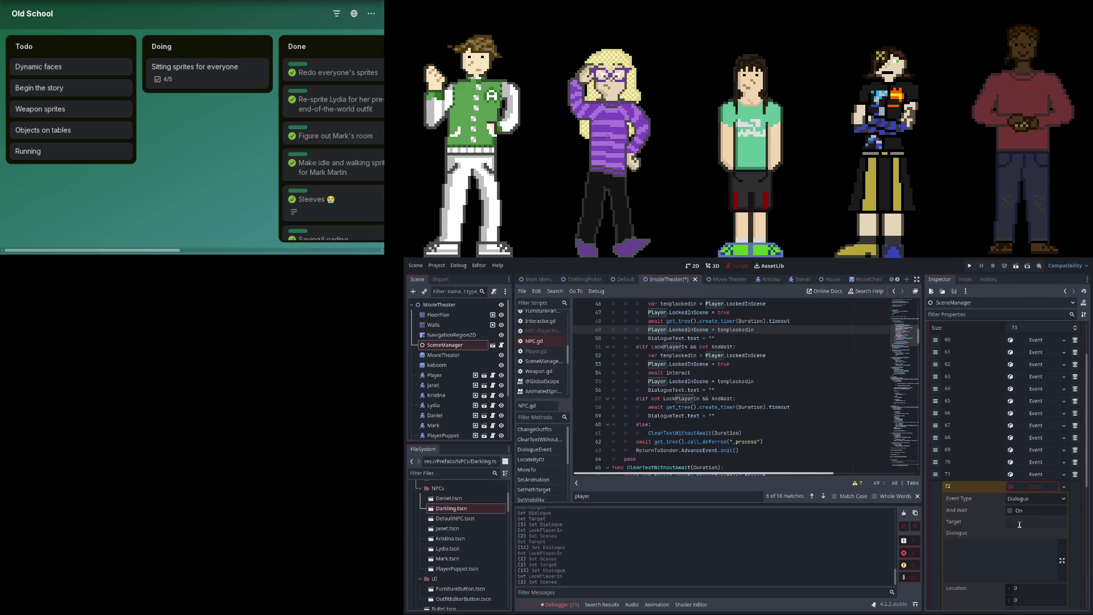
pyautogui.click(1020, 523)
pyautogui.write('Kristina Maylee')
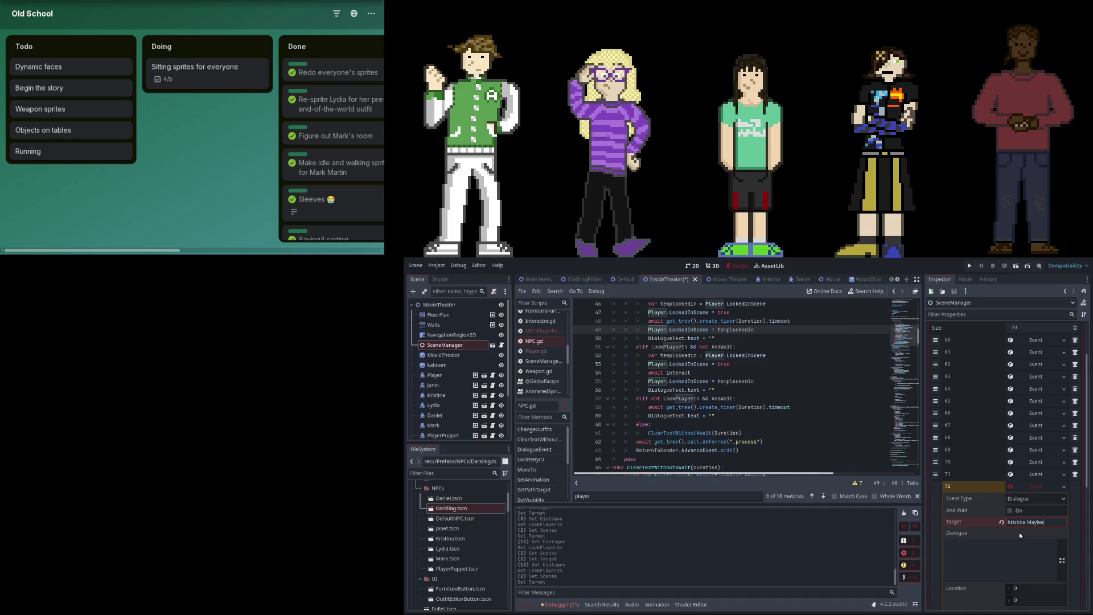
pyautogui.click(1004, 549)
pyautogui.write('you look like someone who flunked college because he thought ')
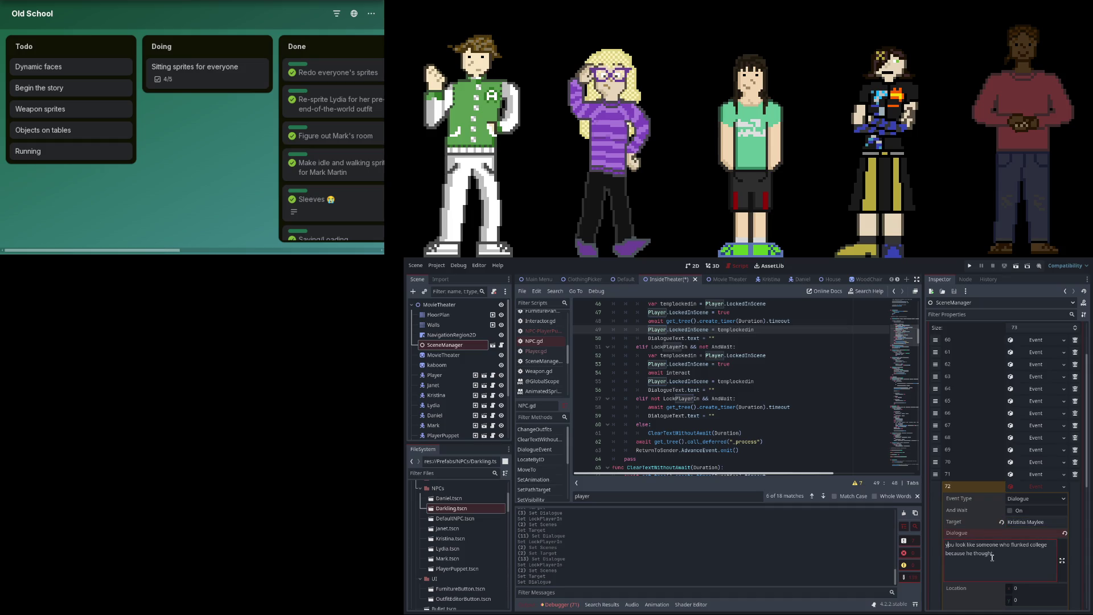
pyautogui.write('Y')
pyautogui.press('Delete')
pyautogui.write('it was all ')
pyautogui.write('bas')
pyautogui.press('BackSpace')
pyautogui.press('BackSpace')
pyautogui.press('BackSpace')
pyautogui.write('and chick')
pyautogui.scroll(-5, 1015, 532)
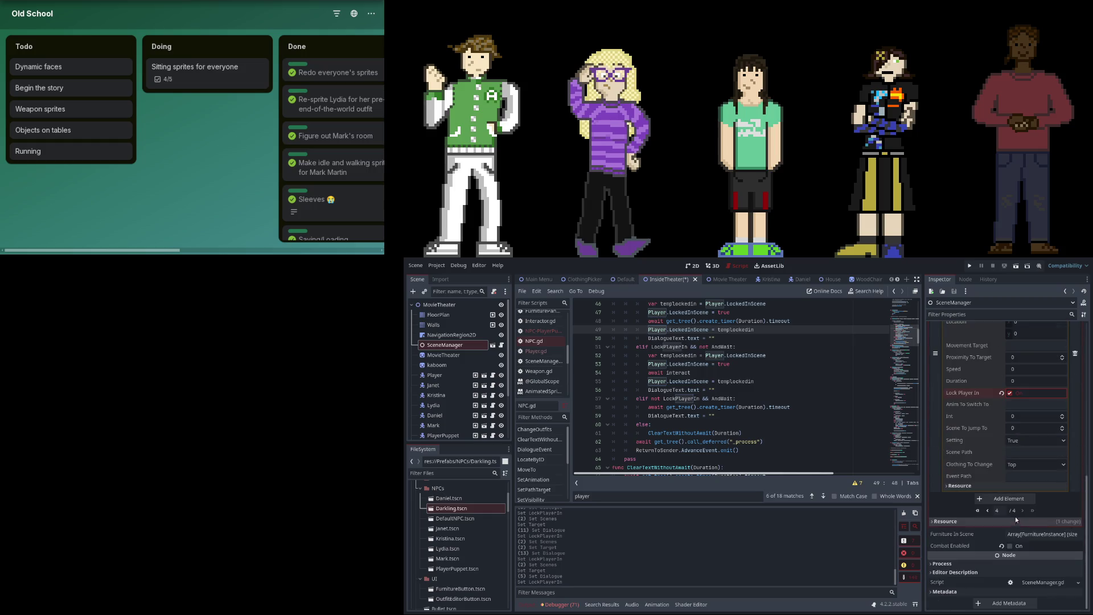
pyautogui.click(1008, 499)
# Create event 73 with Kristina saying "Second of all, did we not all just see that…".
pyautogui.click(1037, 485)
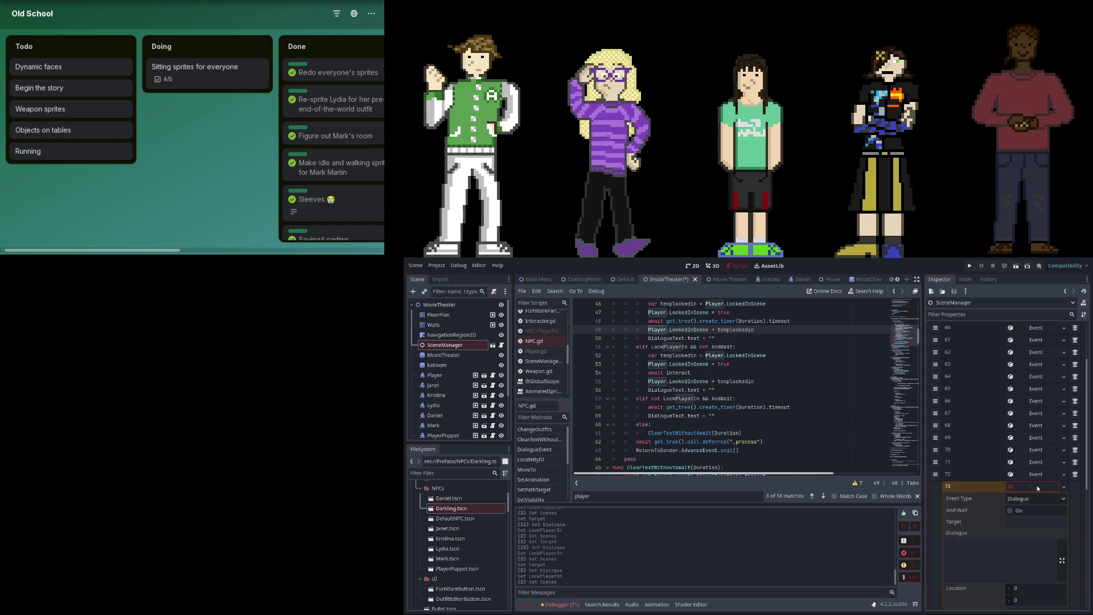
pyautogui.click(1036, 522)
pyautogui.write('Kristian')
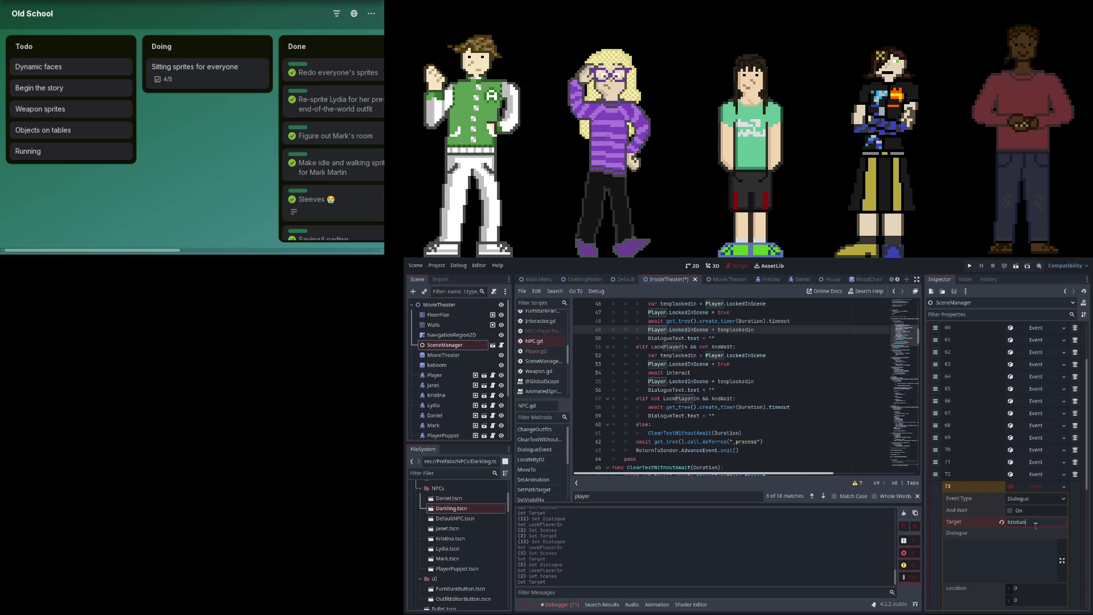
pyautogui.write('na,')
pyautogui.write('Maylee')
pyautogui.press('Tab')
pyautogui.write('Sec')
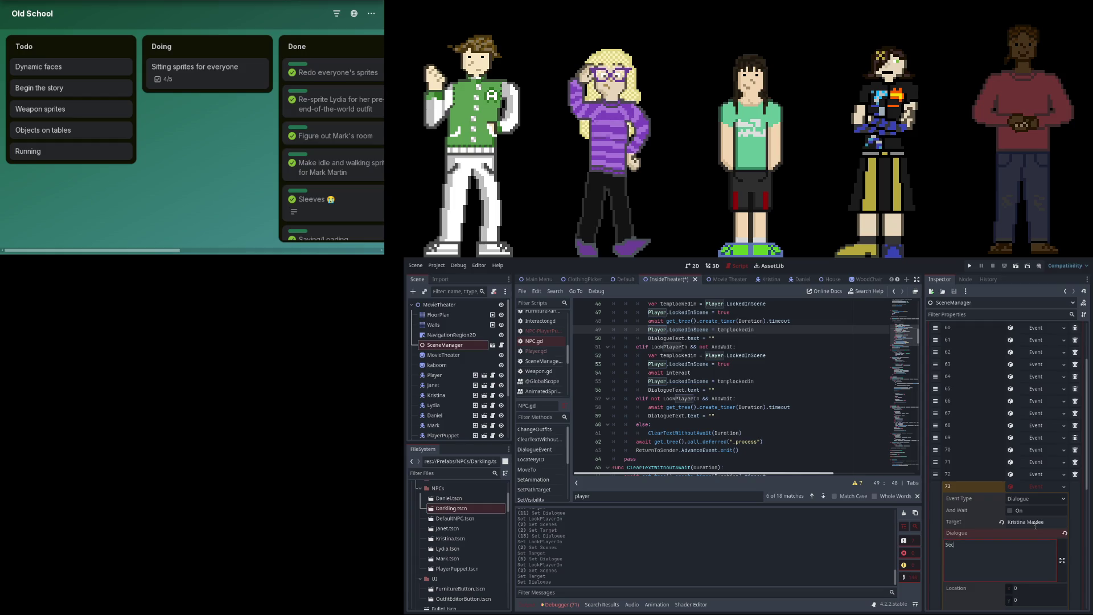
pyautogui.write('ond of')
pyautogui.write(' all, did you see ')
pyautogui.write('that')
pyautogui.press('BackSpace')
pyautogui.press('BackSpace')
pyautogui.press('BackSpace')
pyautogui.press('BackSpace')
pyautogui.press('BackSpace')
pyautogui.press('BackSpace')
pyautogui.write('we n')
# Add an empty slot 74 to the SceneManager events.
pyautogui.scroll(-3, 1029, 541)
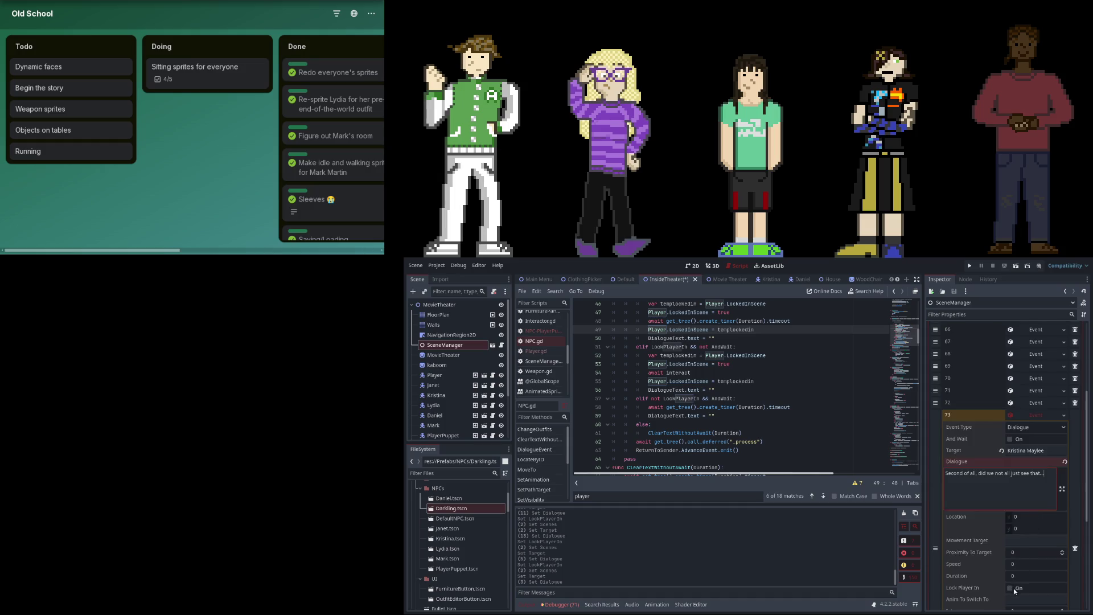
pyautogui.scroll(-3, 1014, 589)
pyautogui.click(1019, 564)
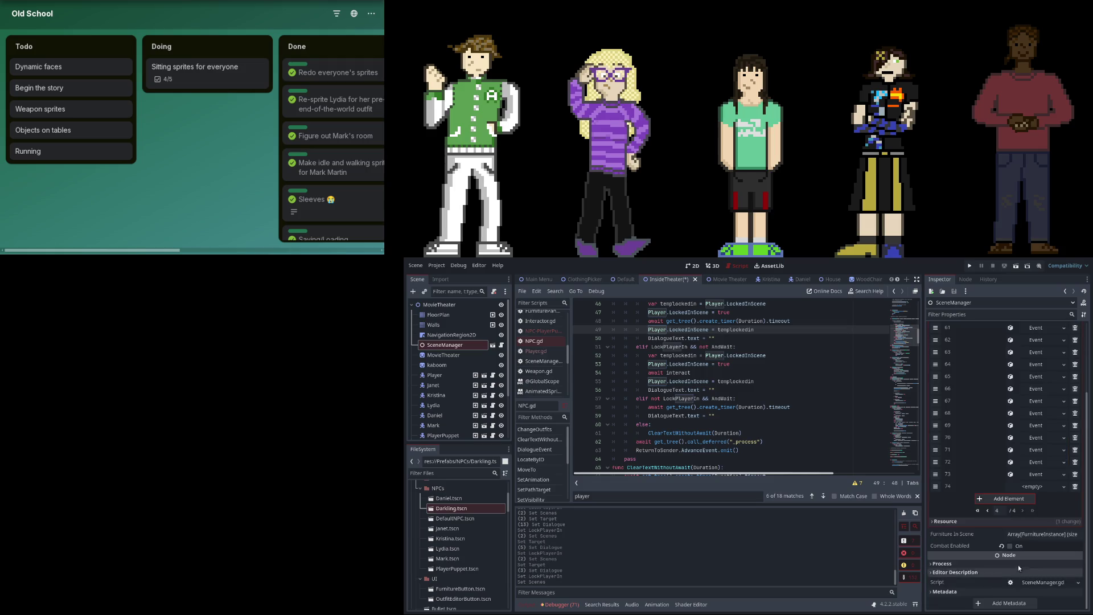
# Create event 74 with Daniel Chipton saying "Fucker.".
pyautogui.click(1041, 489)
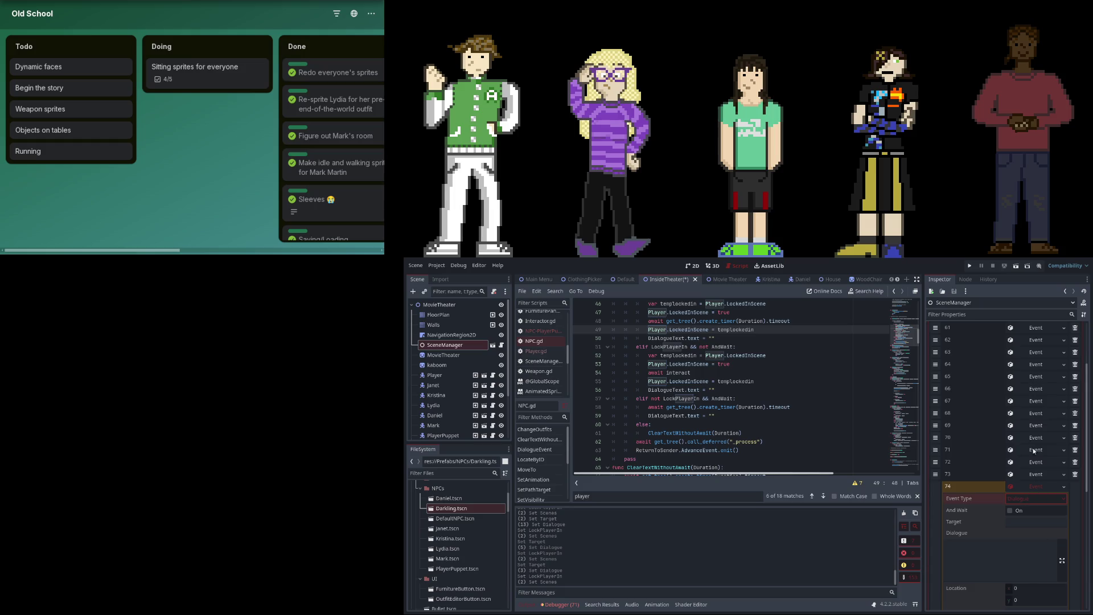
pyautogui.click(1033, 521)
pyautogui.write('Dan')
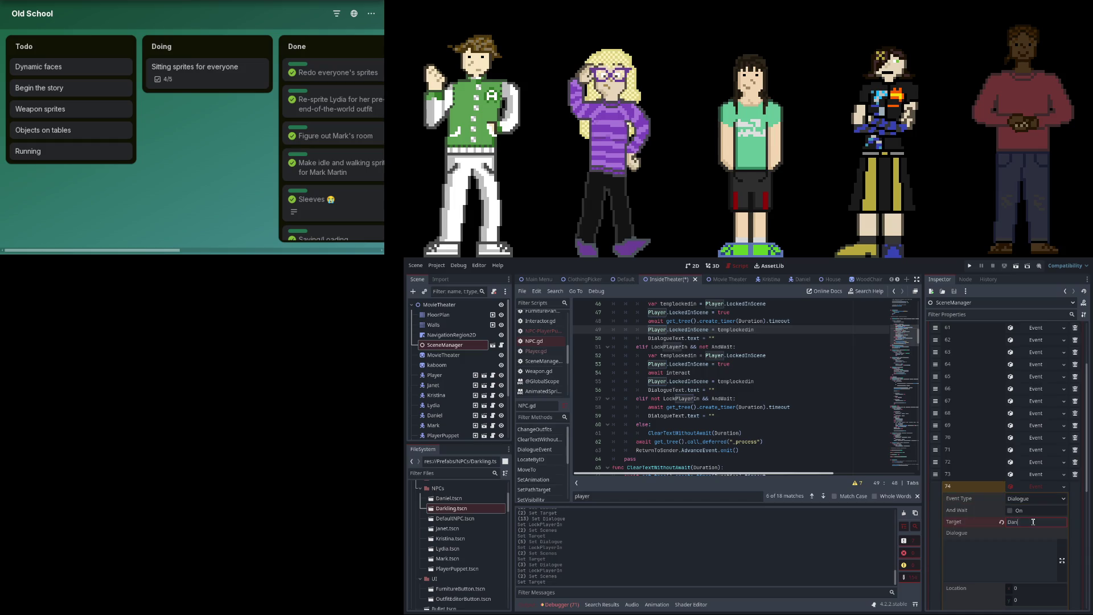
pyautogui.write('iel Chipton')
pyautogui.click(994, 555)
pyautogui.write('Fucker.')
# Lock the player in for event 74, then add slot 75 holding a new event.
pyautogui.scroll(-3, 996, 547)
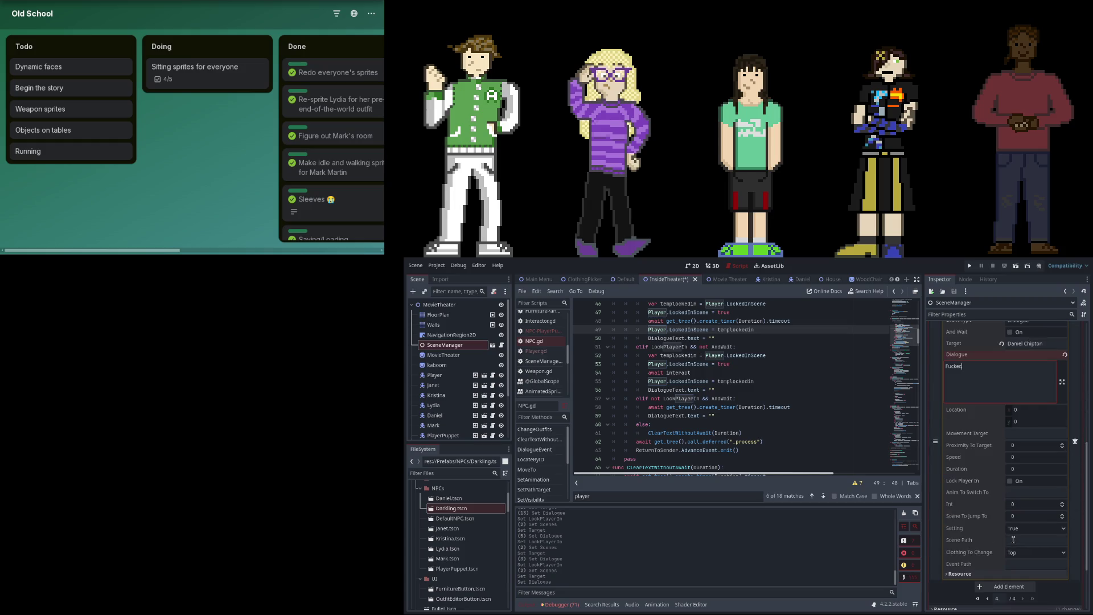
pyautogui.click(1018, 481)
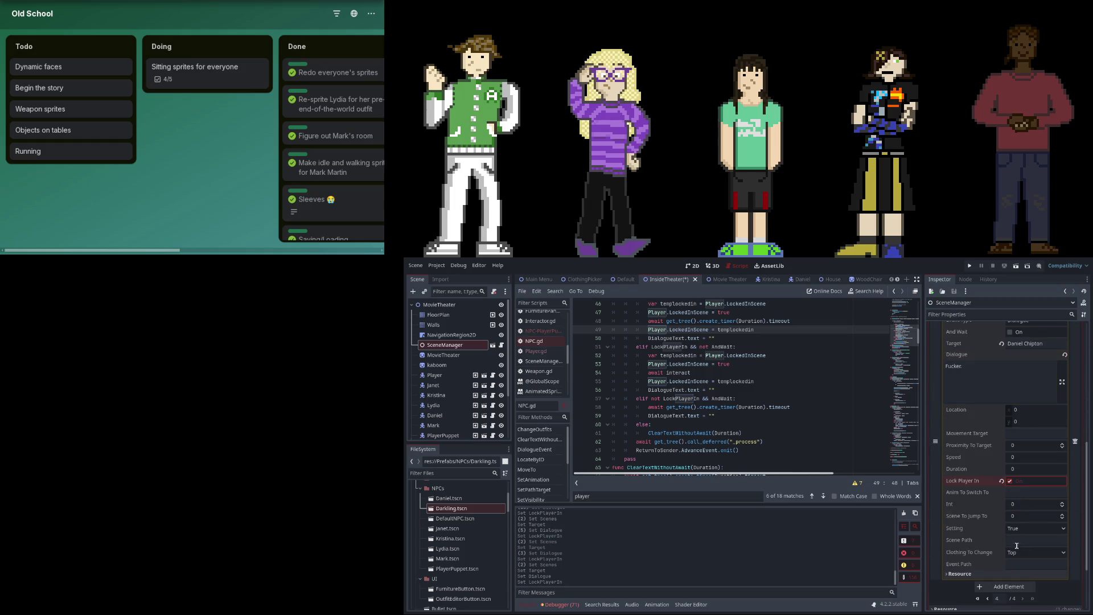
pyautogui.click(1009, 586)
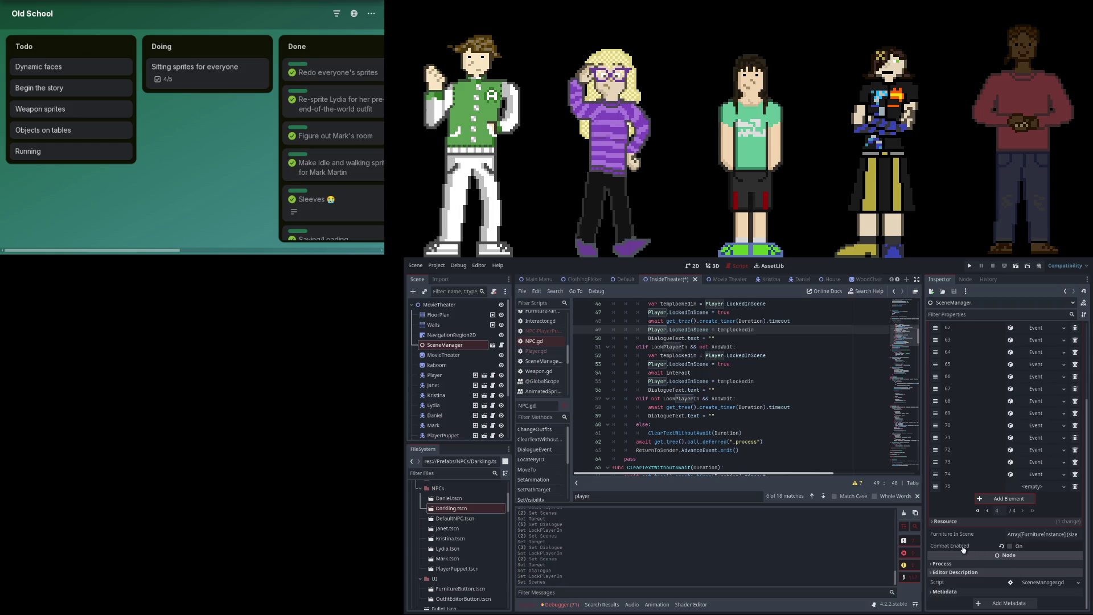
pyautogui.click(1034, 488)
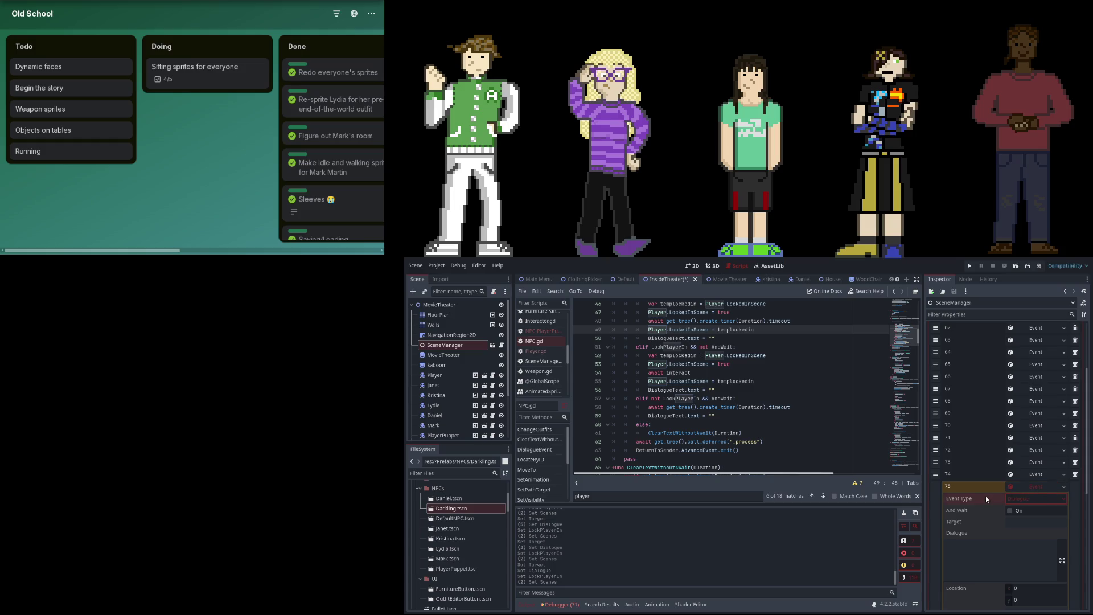
# Target event 75 at Janet with the dialogue "TODO: Facepalming animation".
pyautogui.click(1044, 521)
pyautogui.write('Janet Garrison')
pyautogui.click(1032, 553)
pyautogui.write('TODO: ')
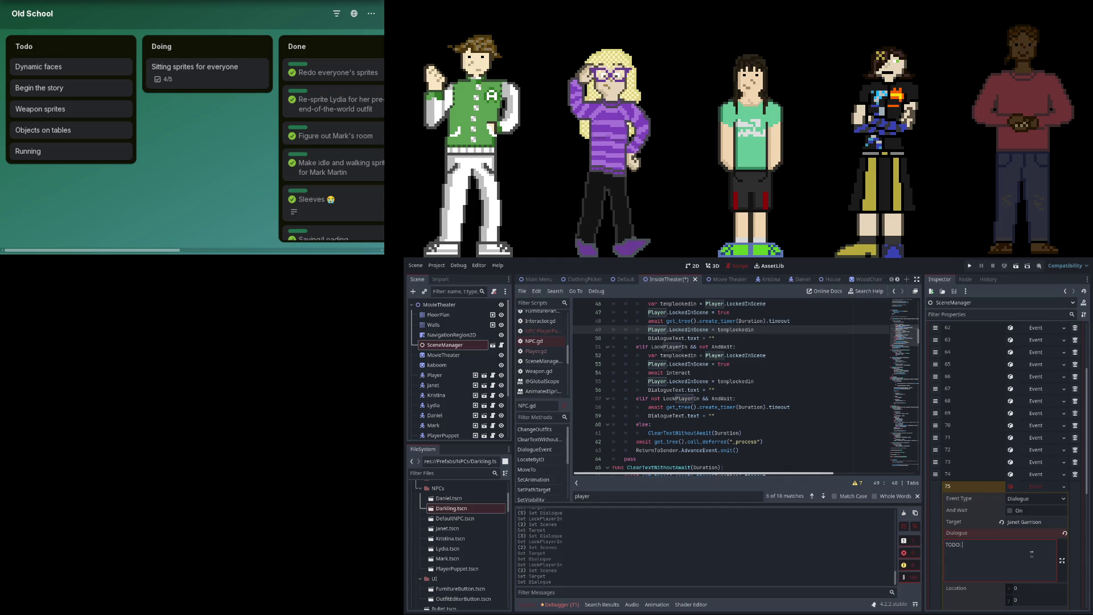
pyautogui.write('Facepalm')
pyautogui.write('ing animation')
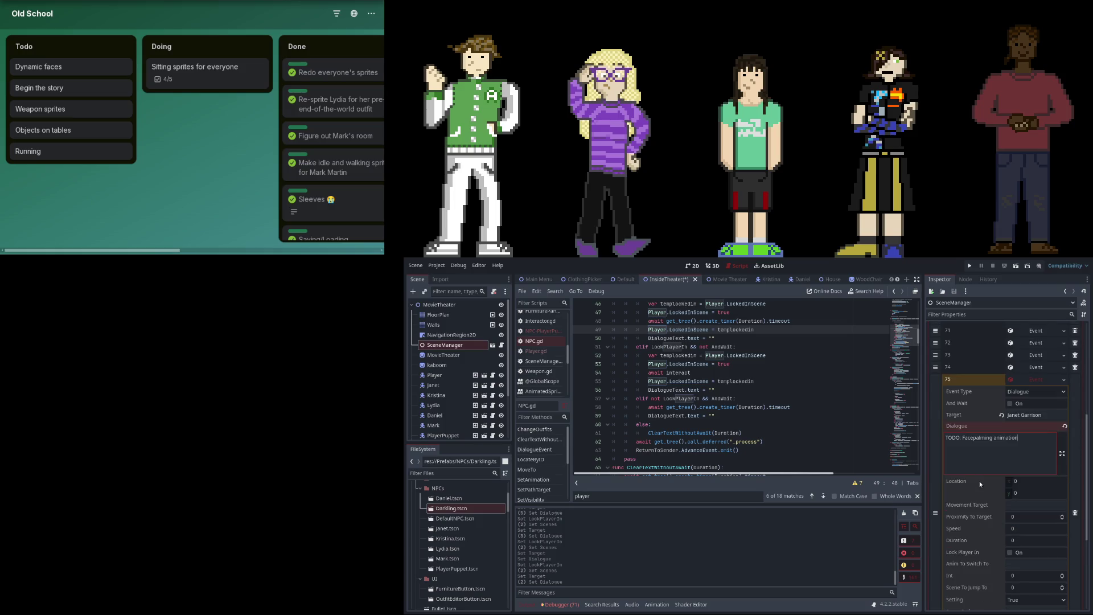
# Lock the player in for event 75 and create a new event in slot 76.
pyautogui.scroll(-5, 979, 489)
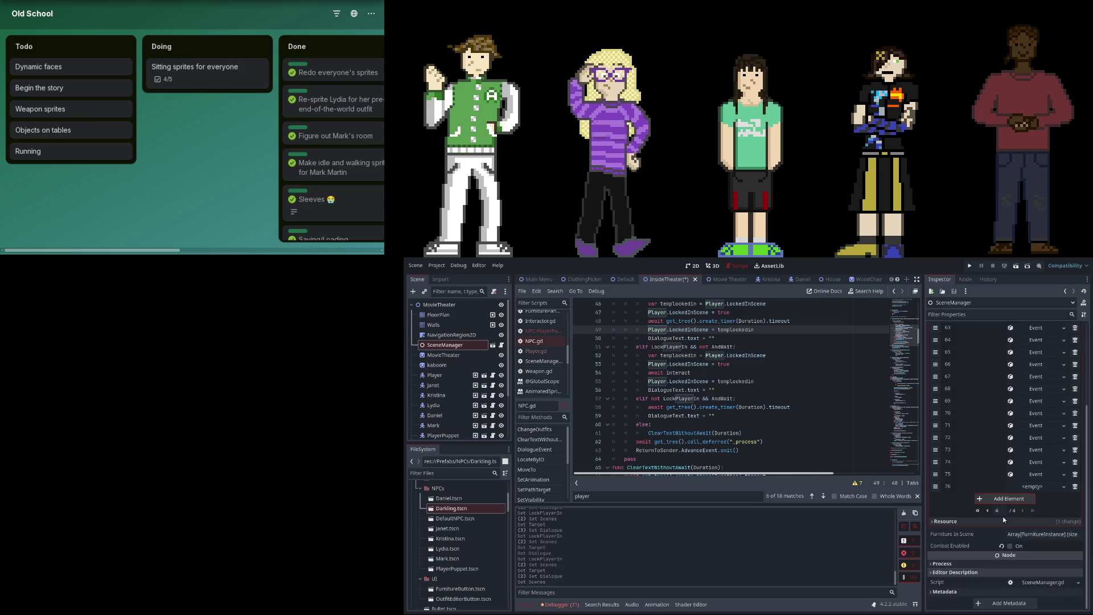
pyautogui.scroll(3, 1019, 530)
pyautogui.scroll(-2, 1039, 531)
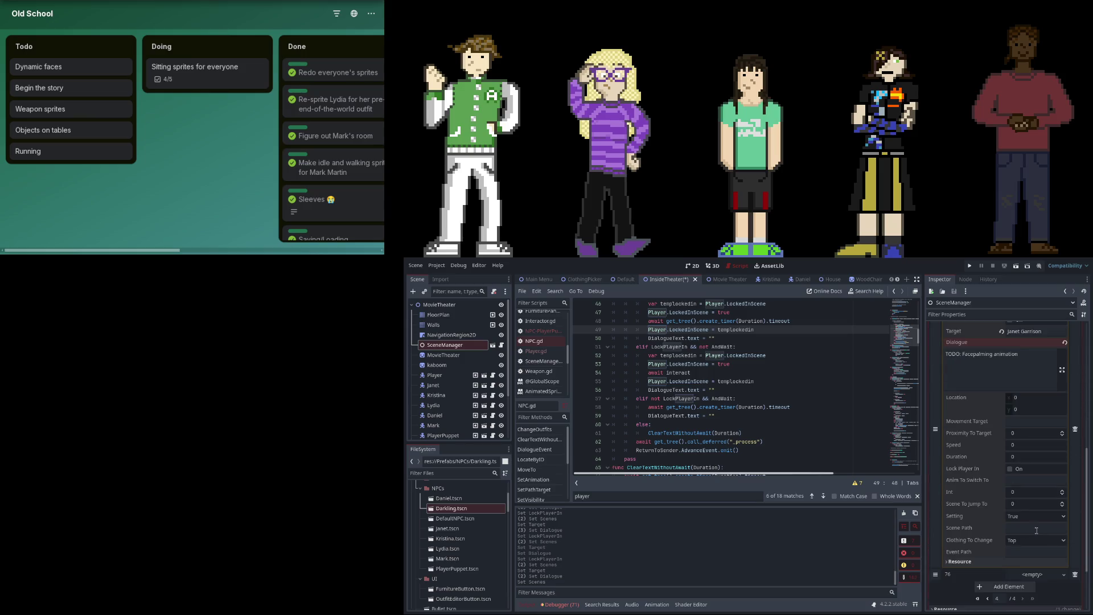
pyautogui.click(1014, 468)
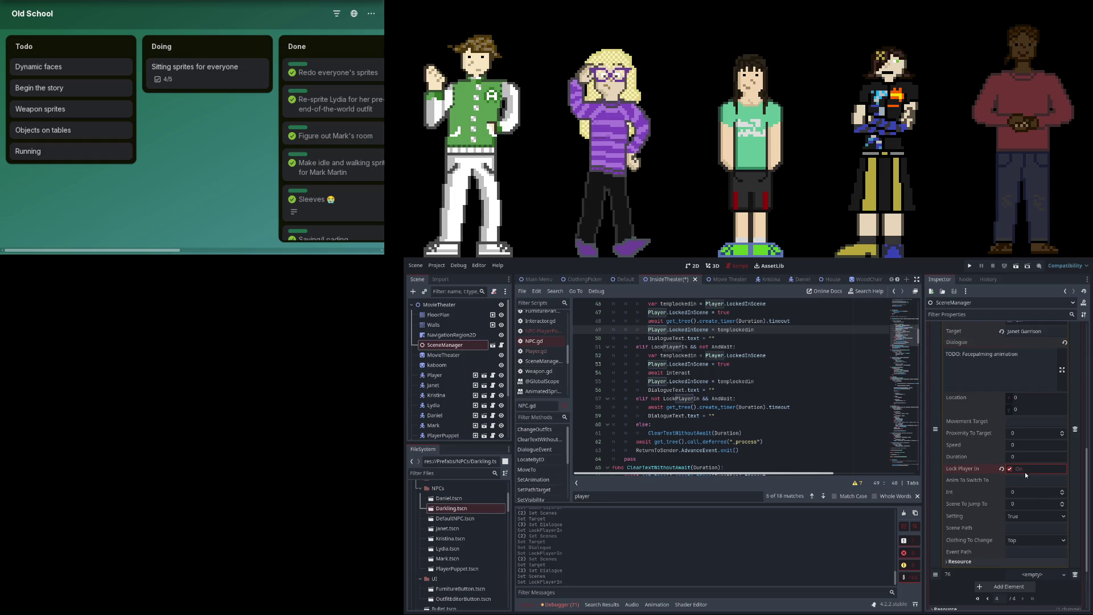
pyautogui.scroll(-2, 1019, 510)
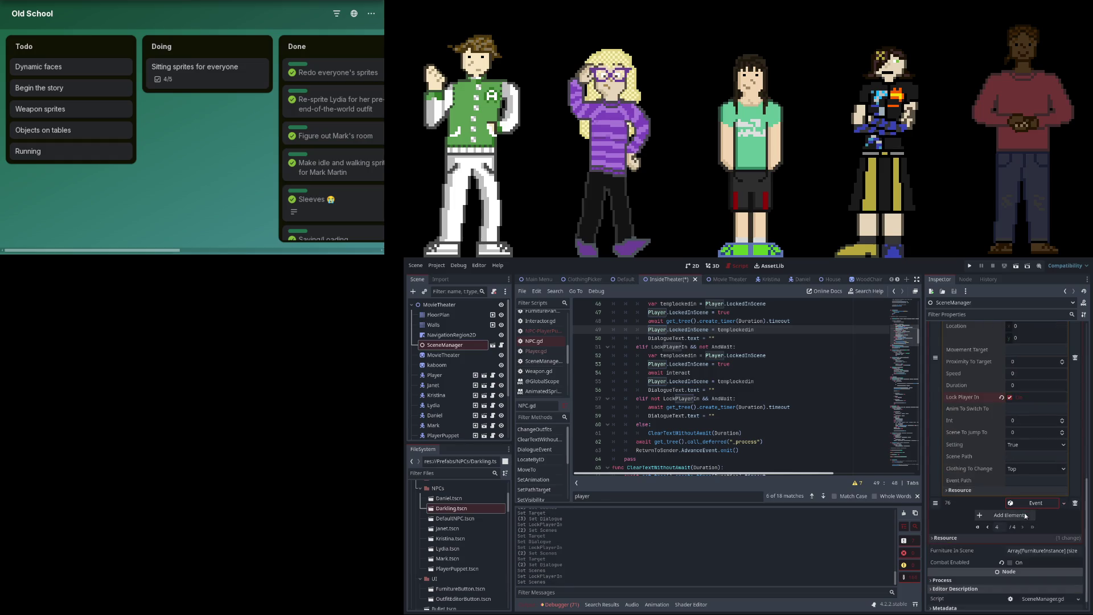
pyautogui.click(1026, 502)
pyautogui.scroll(5, 1031, 497)
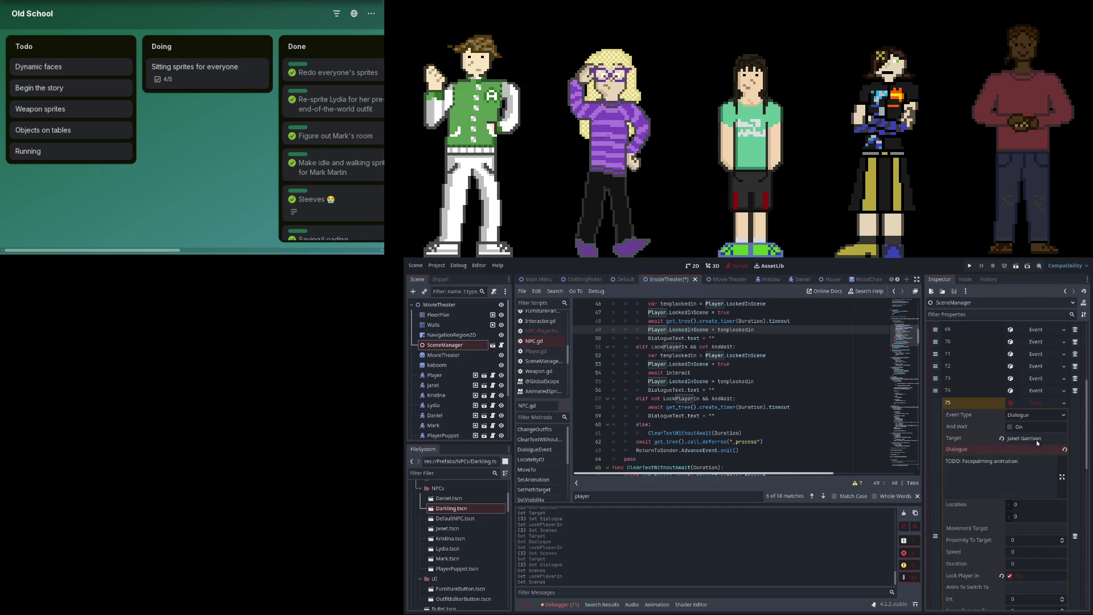
pyautogui.scroll(-3, 1027, 432)
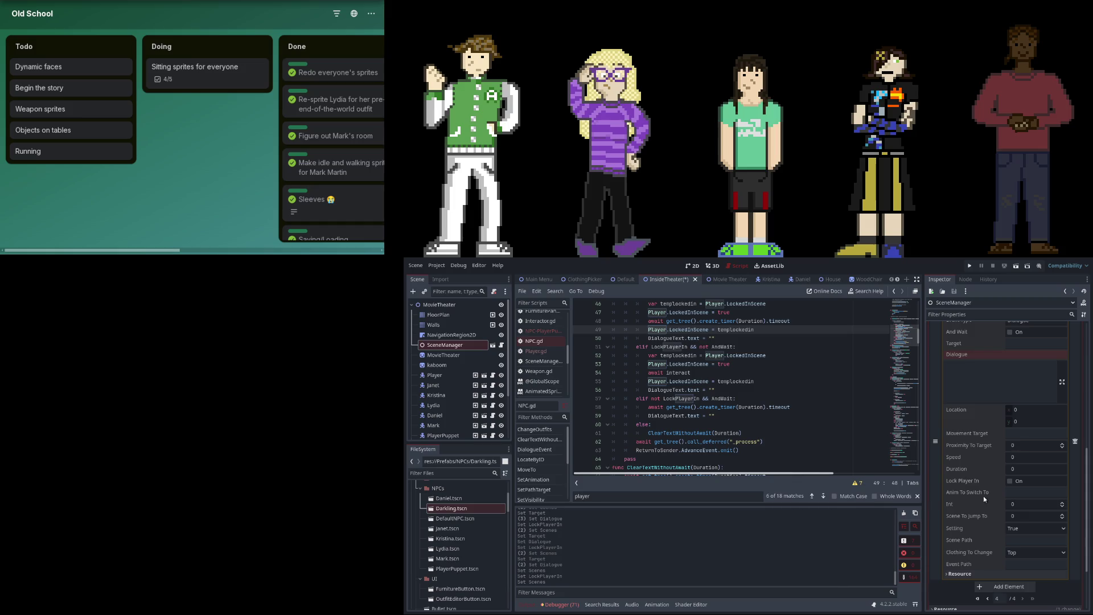
pyautogui.scroll(2, 985, 395)
# Set event 76's target to Kristina, enter her dialogue line, and save the scene.
pyautogui.click(1026, 415)
pyautogui.write('Kristina')
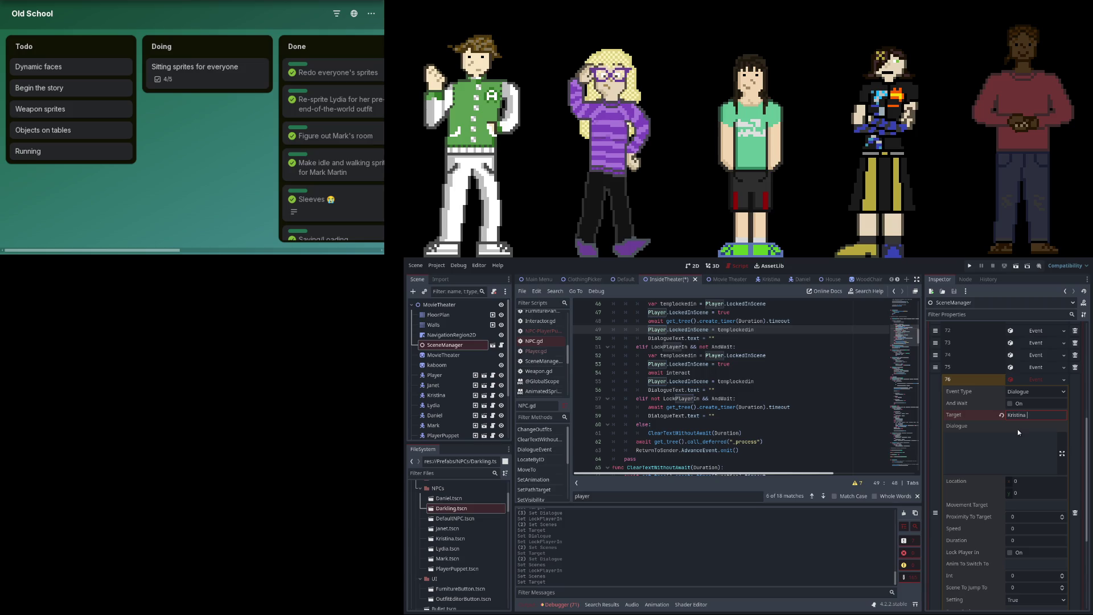
pyautogui.write('Yo')
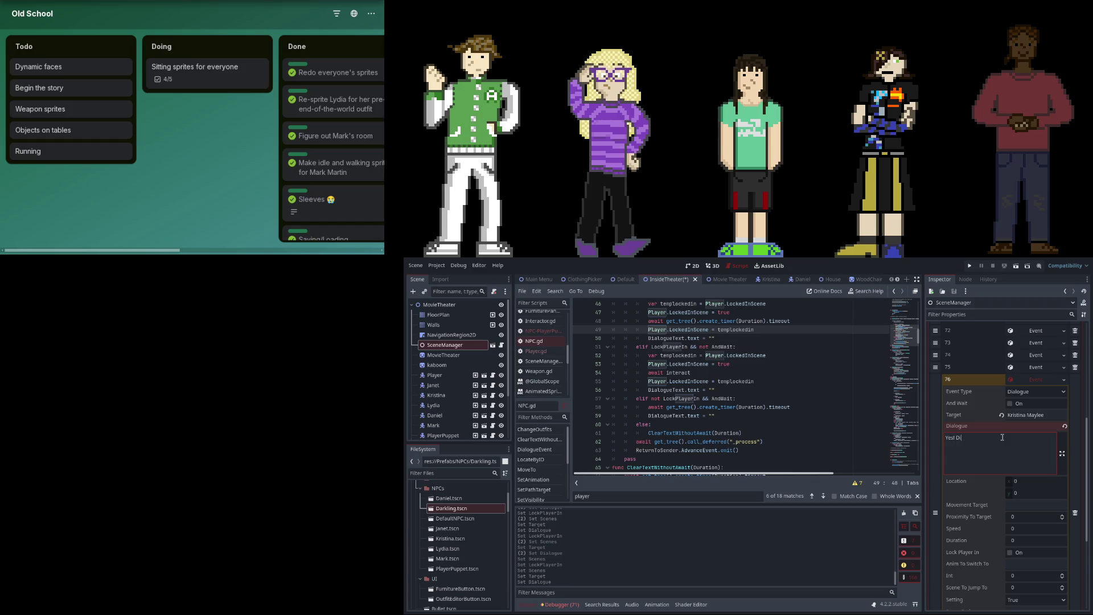
pyautogui.press('BackSpace')
pyautogui.press('BackSpace')
pyautogui.write('t al')
pyautogui.write('r here')
pyautogui.hotkey('ctrl', 's')
# Lock the player in for event 76 and save InsideTheater.tscn again.
pyautogui.scroll(-5, 990, 461)
pyautogui.scroll(5, 989, 458)
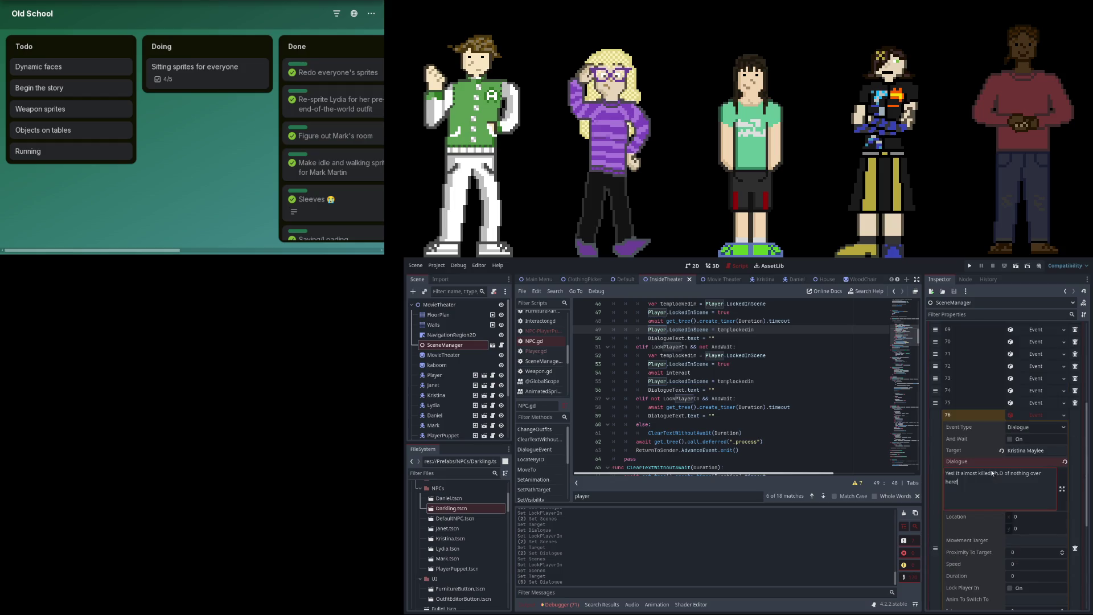
pyautogui.scroll(-1, 1032, 418)
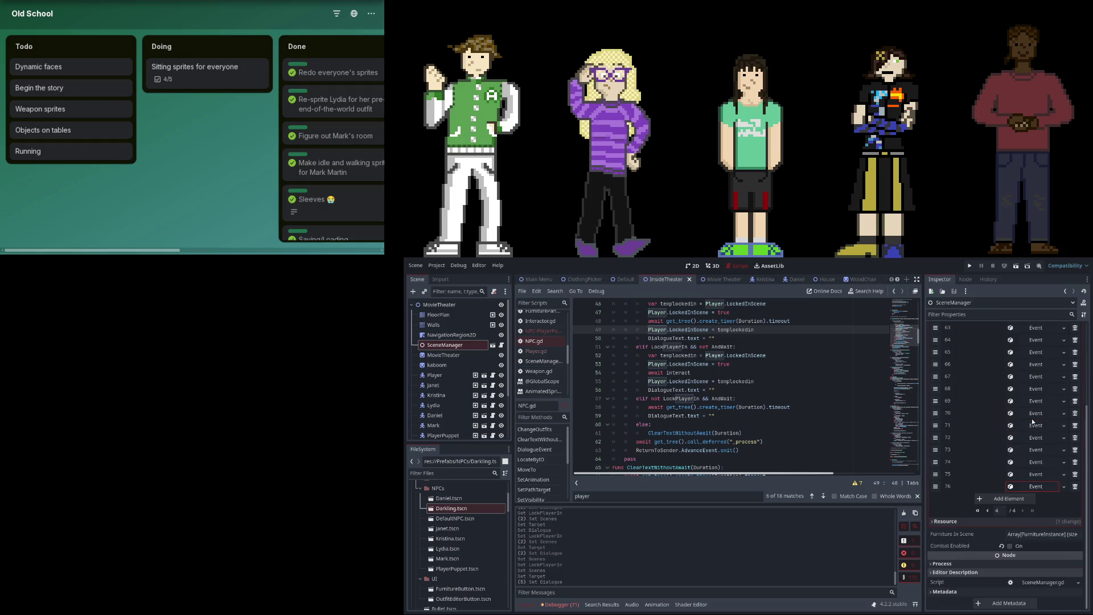
pyautogui.scroll(-2, 1039, 489)
pyautogui.click(1045, 516)
pyautogui.scroll(-4, 1044, 517)
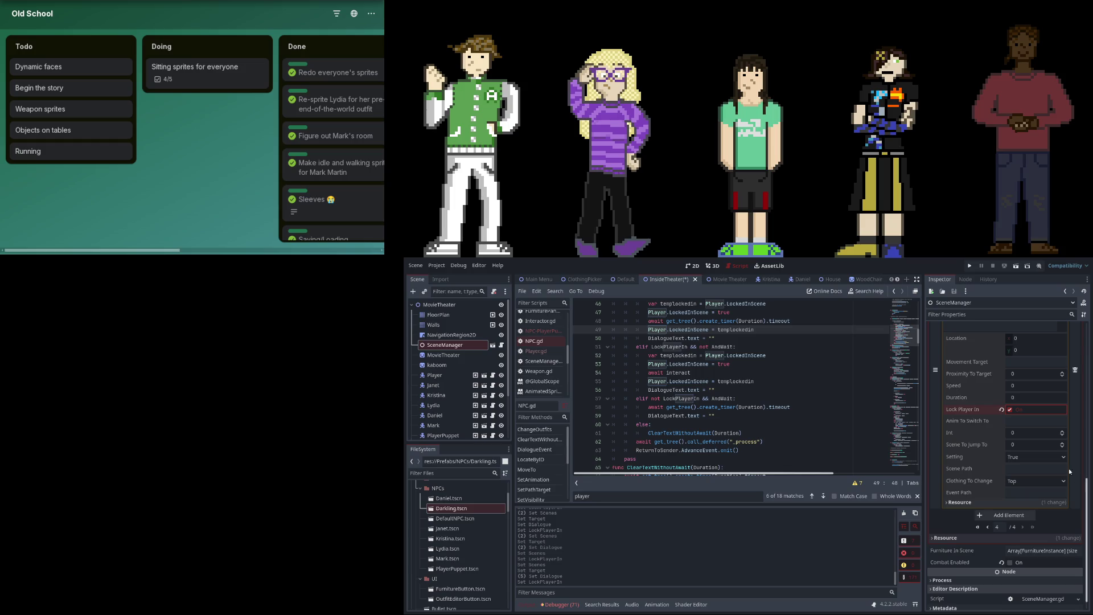
pyautogui.click(969, 266)
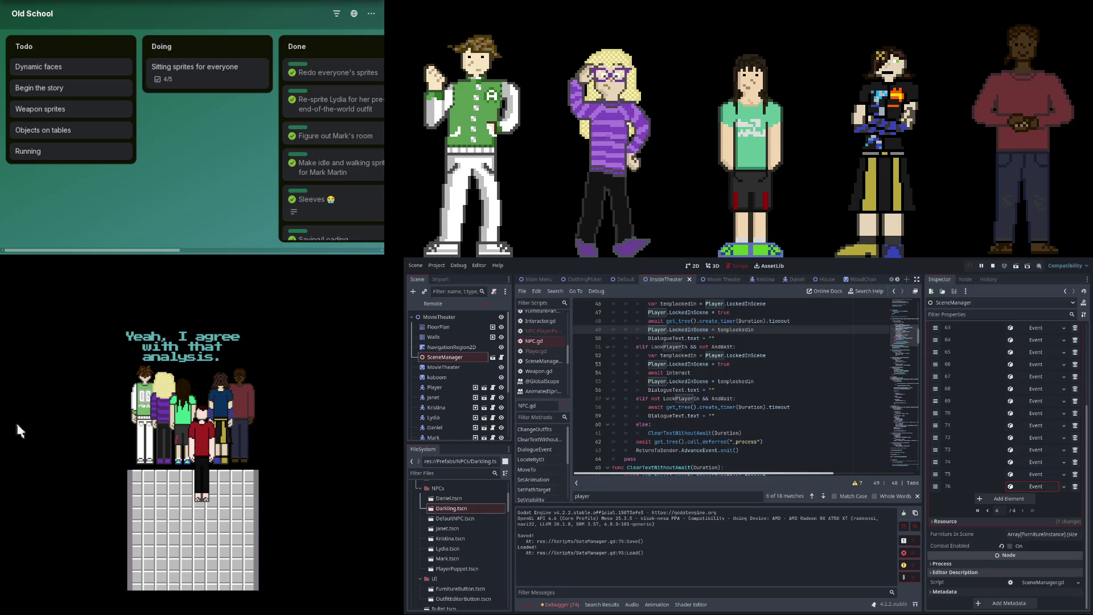
pyautogui.scroll(5, 1014, 433)
pyautogui.click(1014, 436)
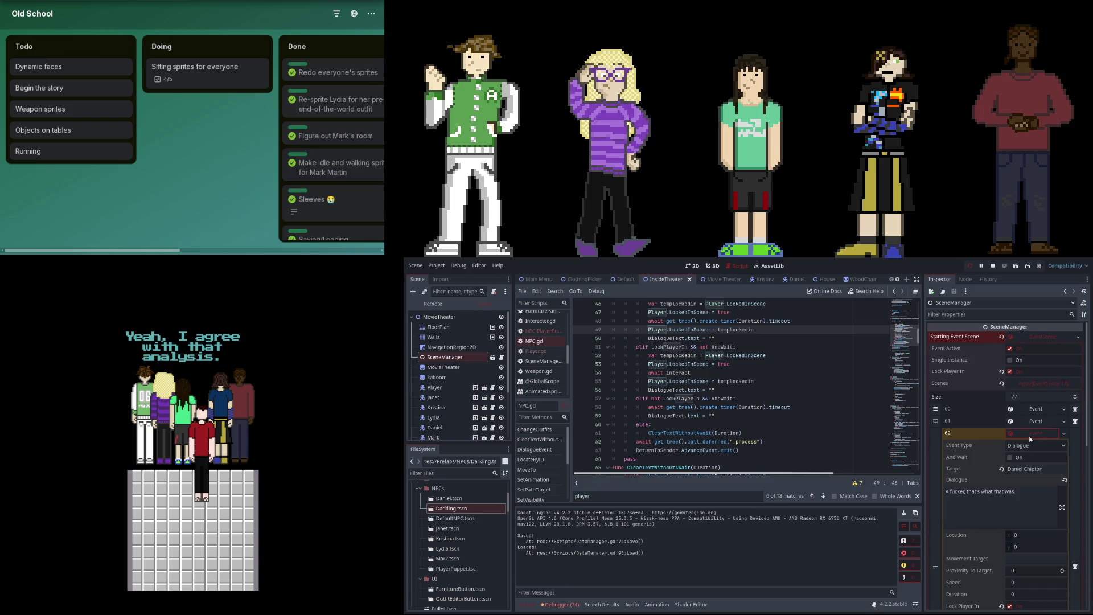
pyautogui.scroll(-1, 1033, 462)
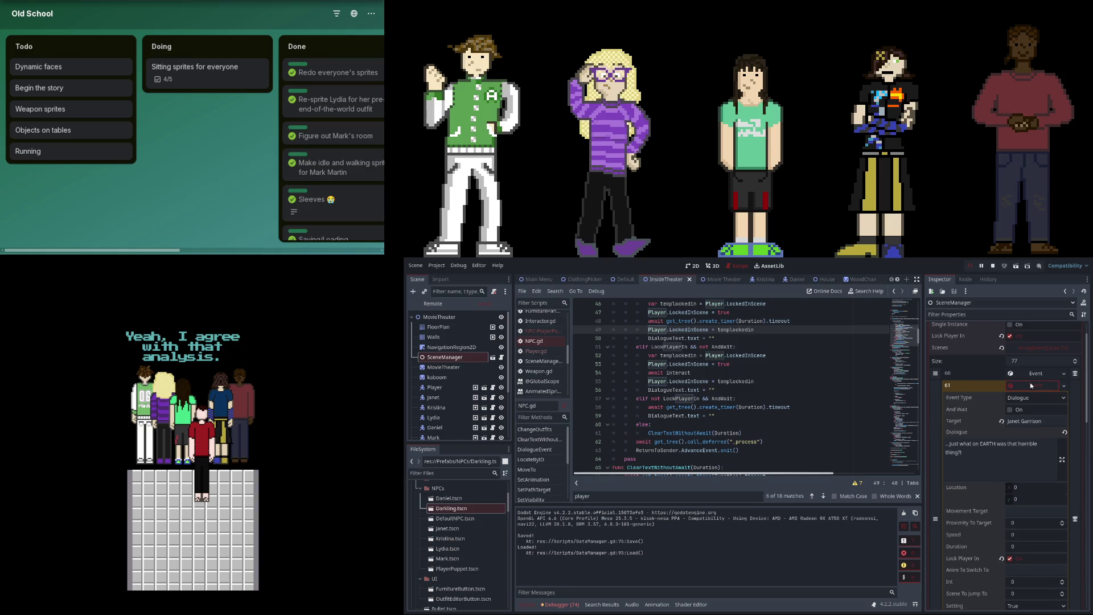
pyautogui.click(1031, 383)
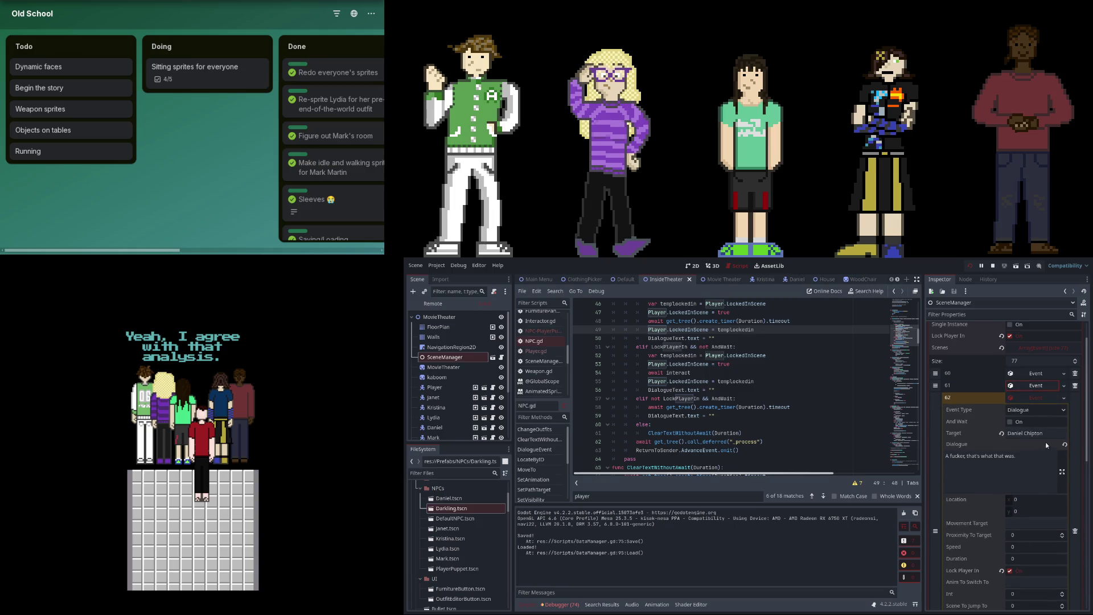
pyautogui.scroll(-3, 1043, 448)
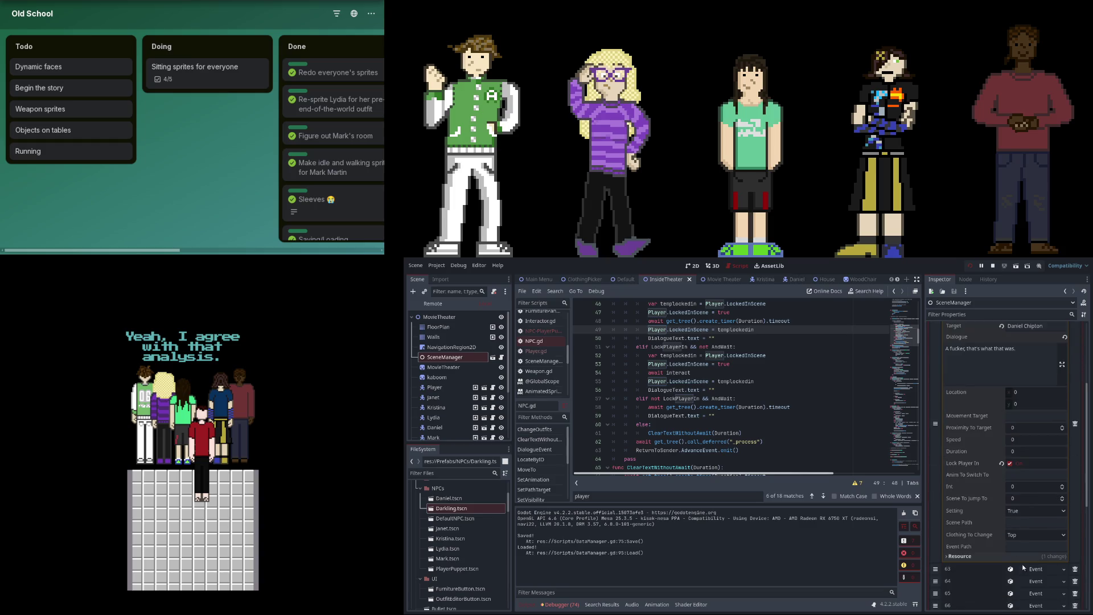
pyautogui.scroll(2, 1022, 567)
pyautogui.click(1030, 337)
pyautogui.click(1030, 337)
pyautogui.click(1030, 347)
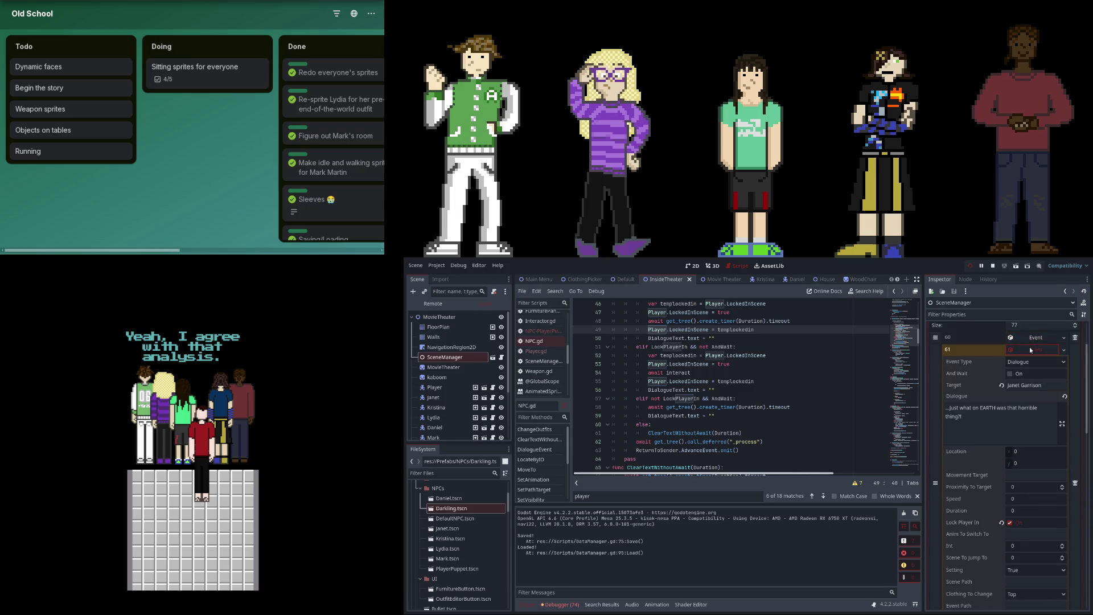
pyautogui.click(1030, 347)
pyautogui.click(1029, 347)
pyautogui.click(1030, 347)
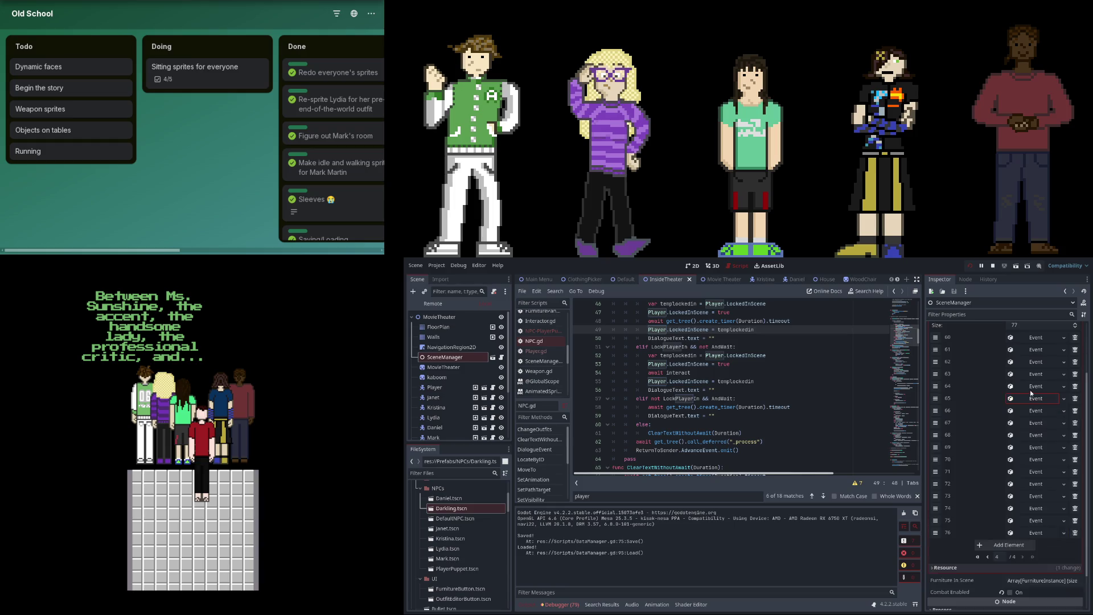
pyautogui.click(1032, 375)
pyautogui.click(1032, 376)
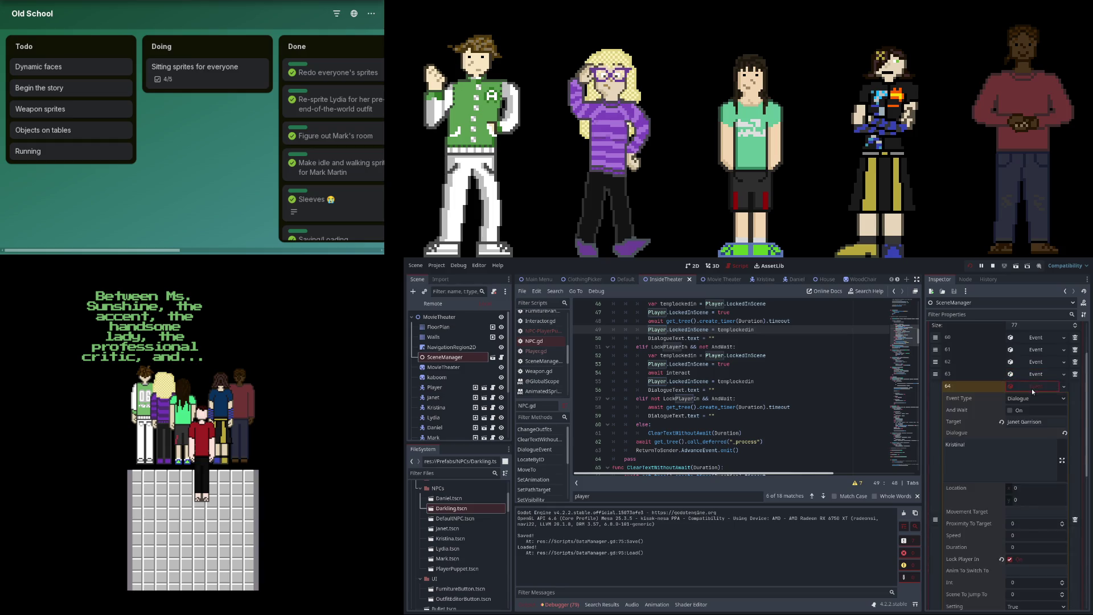
pyautogui.click(1030, 408)
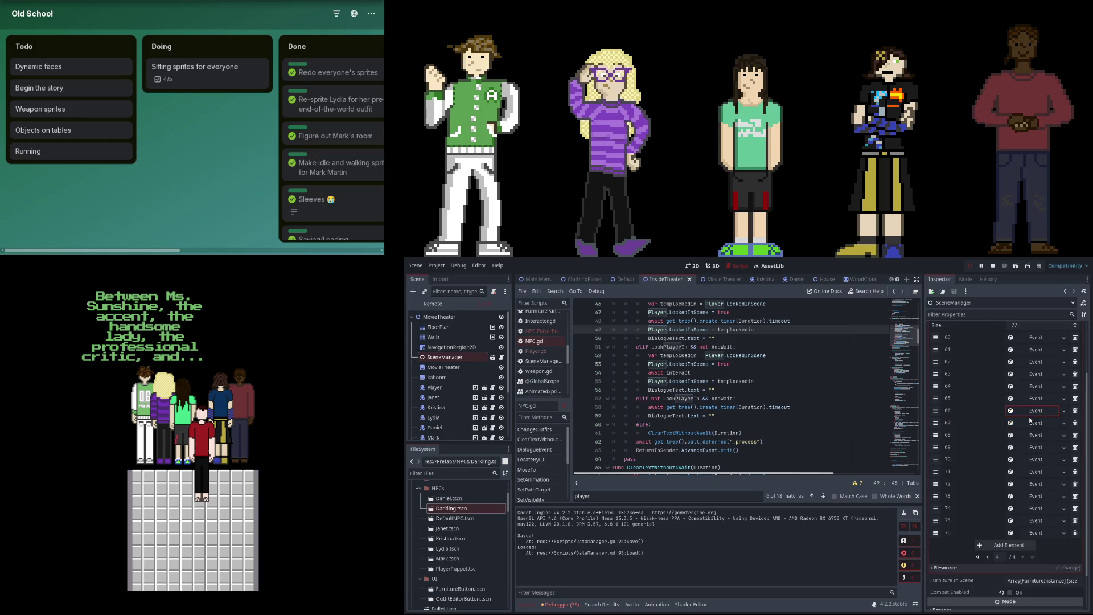
pyautogui.click(1029, 410)
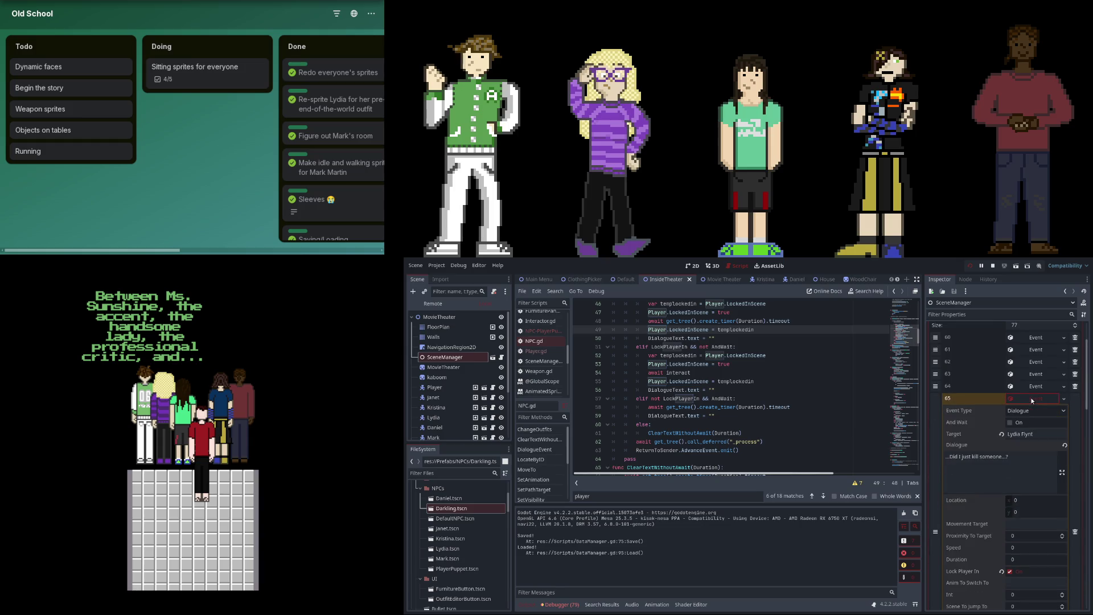
pyautogui.click(1033, 387)
pyautogui.click(1034, 388)
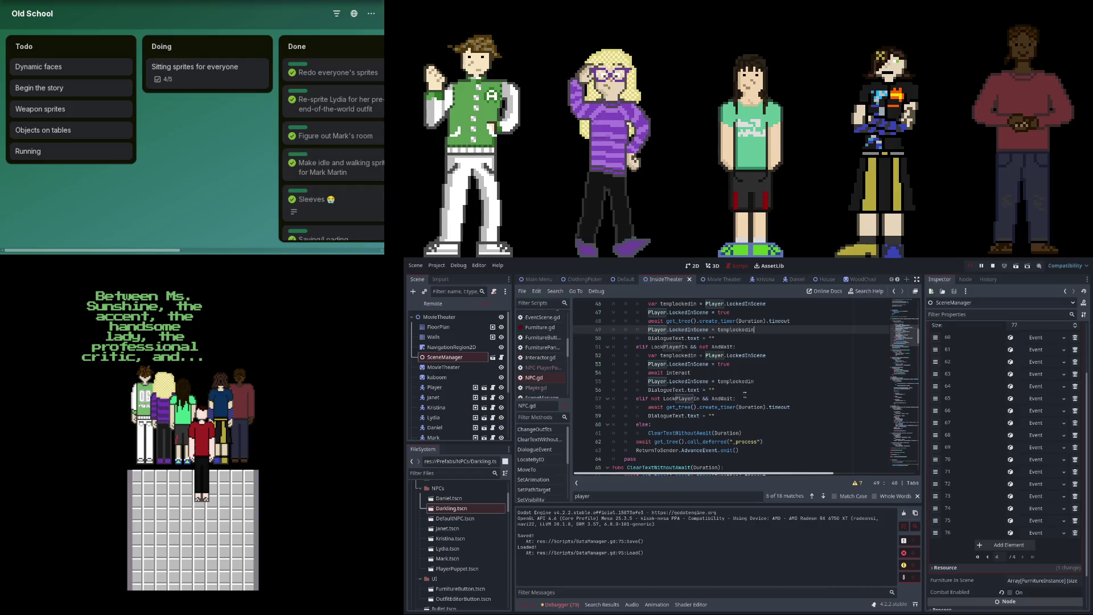
pyautogui.scroll(3, 728, 397)
pyautogui.scroll(-1, 728, 397)
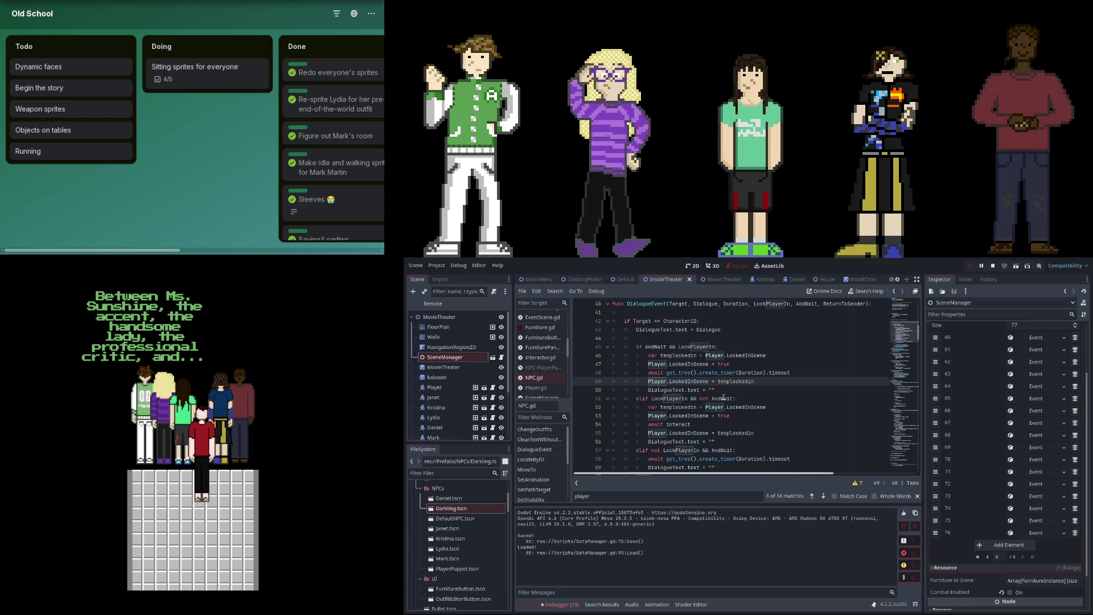
pyautogui.click(748, 400)
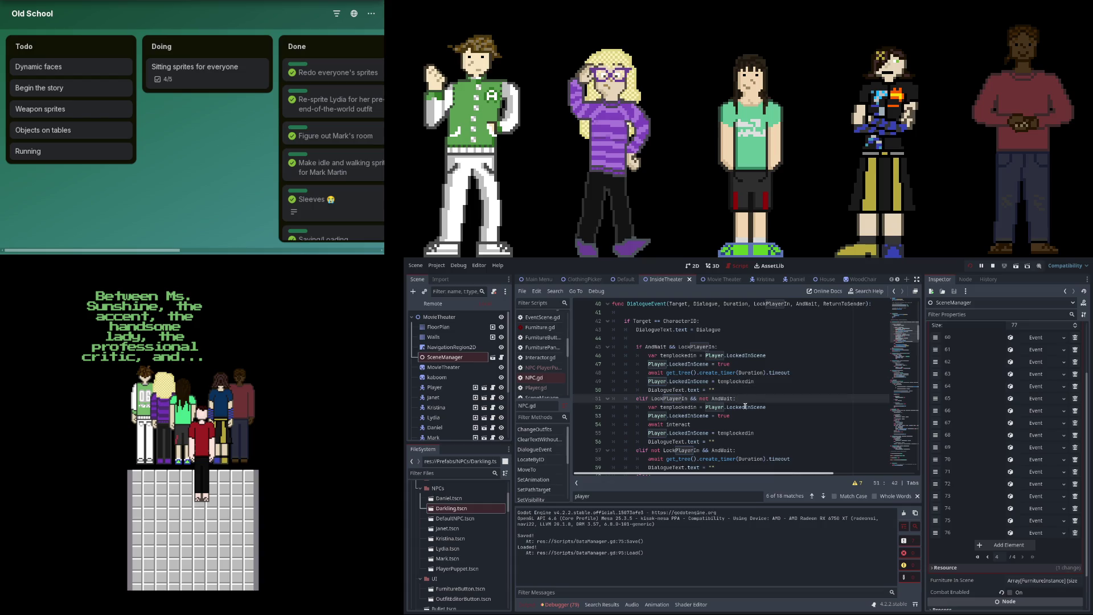
pyautogui.click(740, 444)
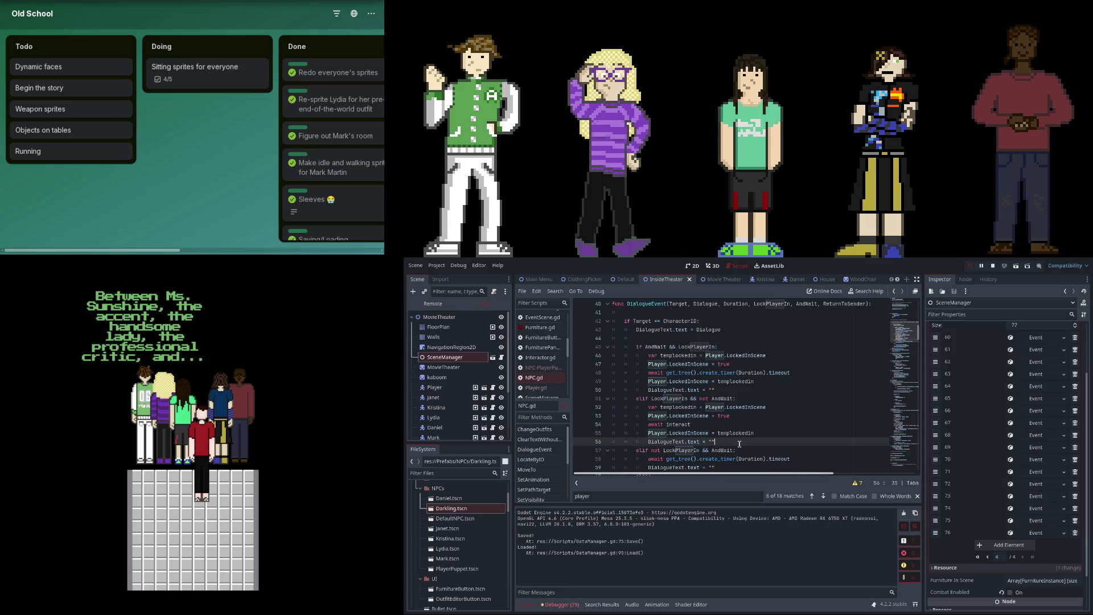
pyautogui.scroll(-2, 740, 444)
pyautogui.press('Return')
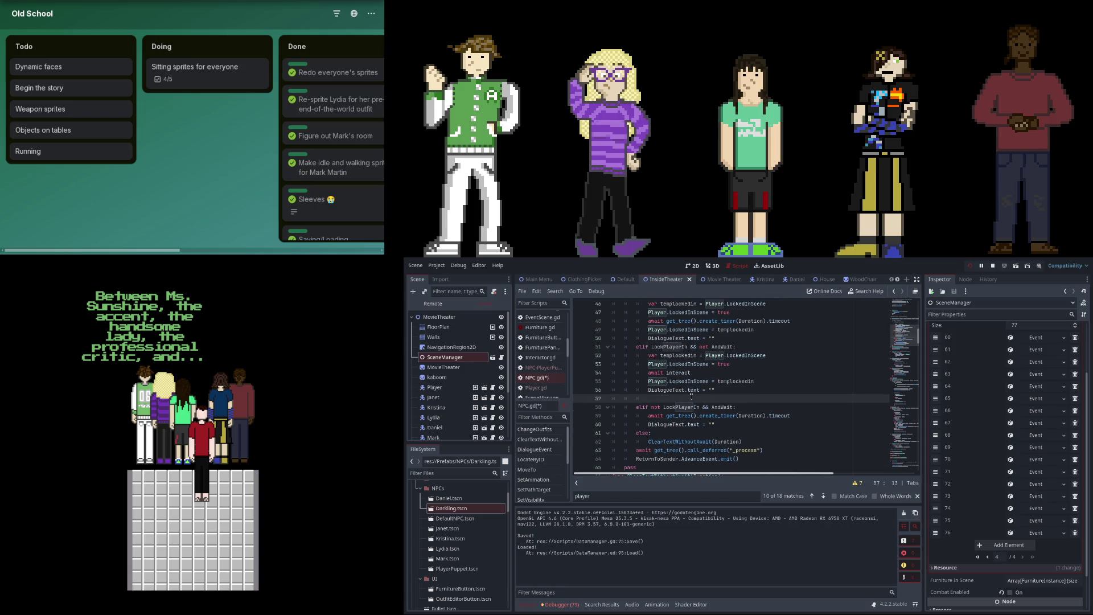
pyautogui.press('Up')
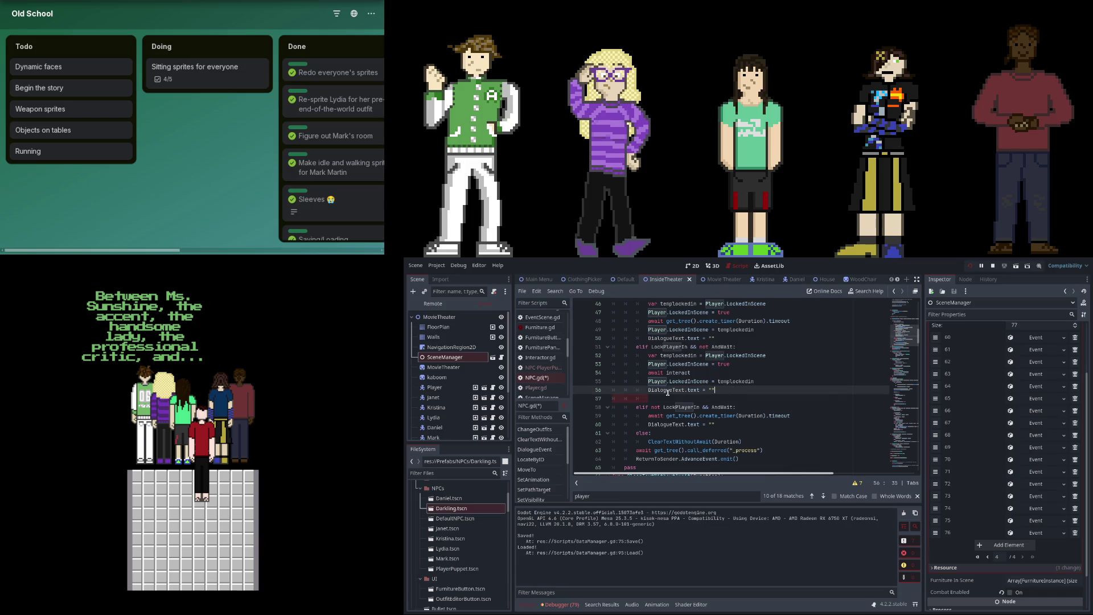
pyautogui.press('Delete')
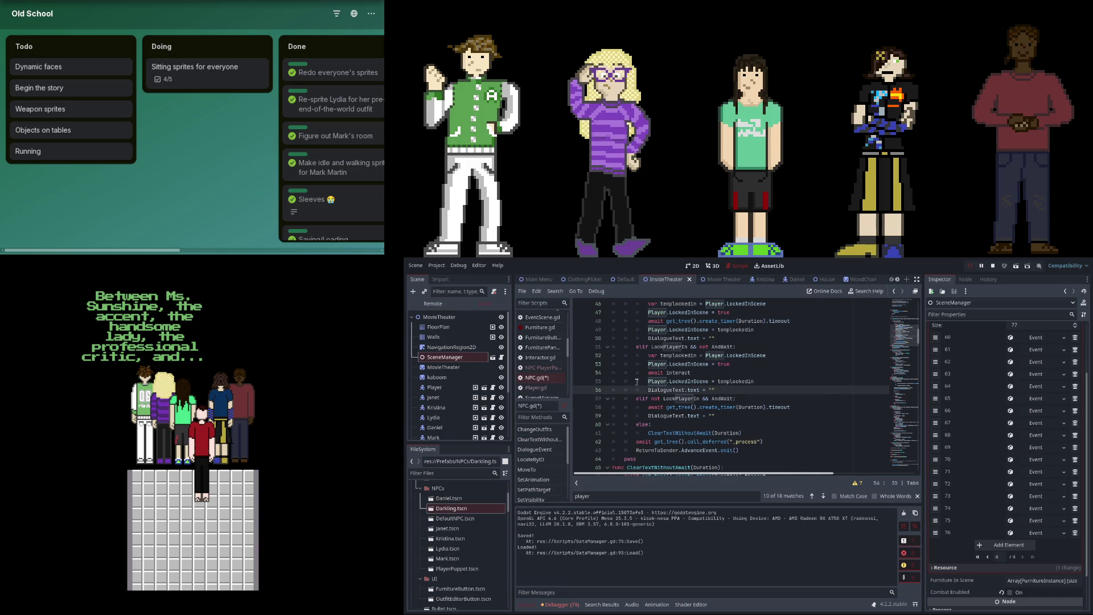
pyautogui.hotkey('ctrl', 's')
pyautogui.click(644, 442)
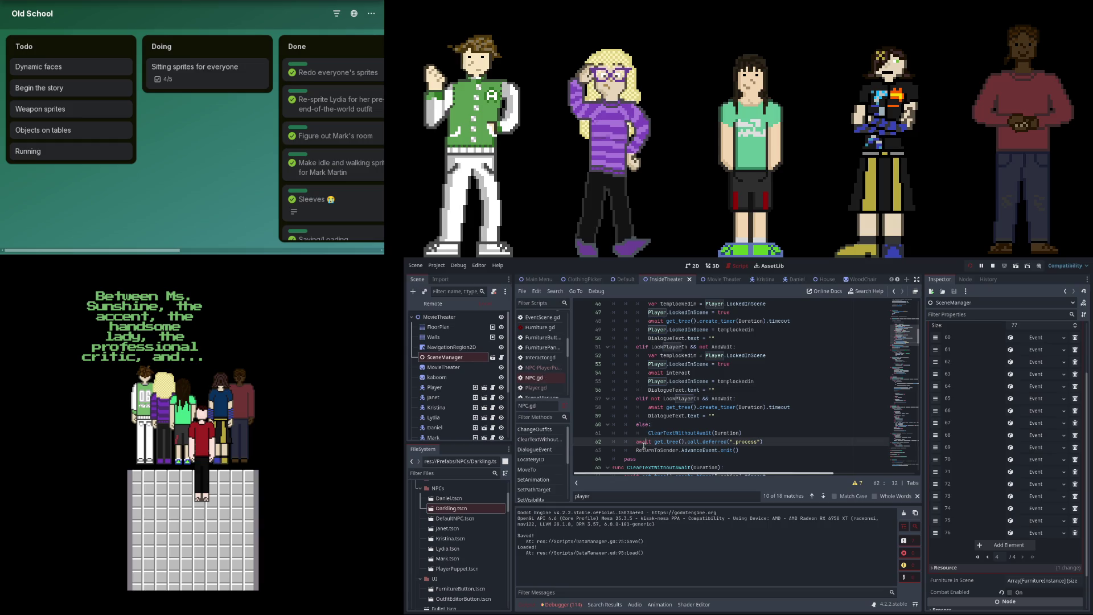
pyautogui.doubleClick(748, 443)
pyautogui.click(774, 444)
pyautogui.moveTo(691, 441); pyautogui.dragTo(774, 441)
# Try replacing line 62's call_deferred("_process") call, then undo to restore it unchanged.
pyautogui.press('BackSpace')
pyautogui.hotkey('ctrl', 'space')
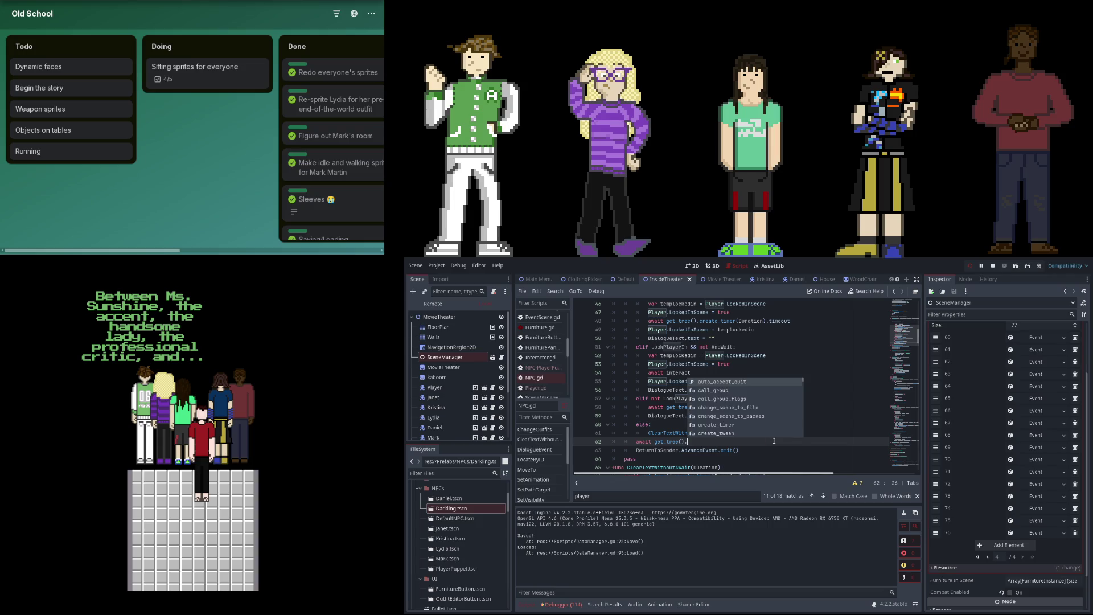
pyautogui.press('Down')
pyautogui.press('Down')
pyautogui.press('Down')
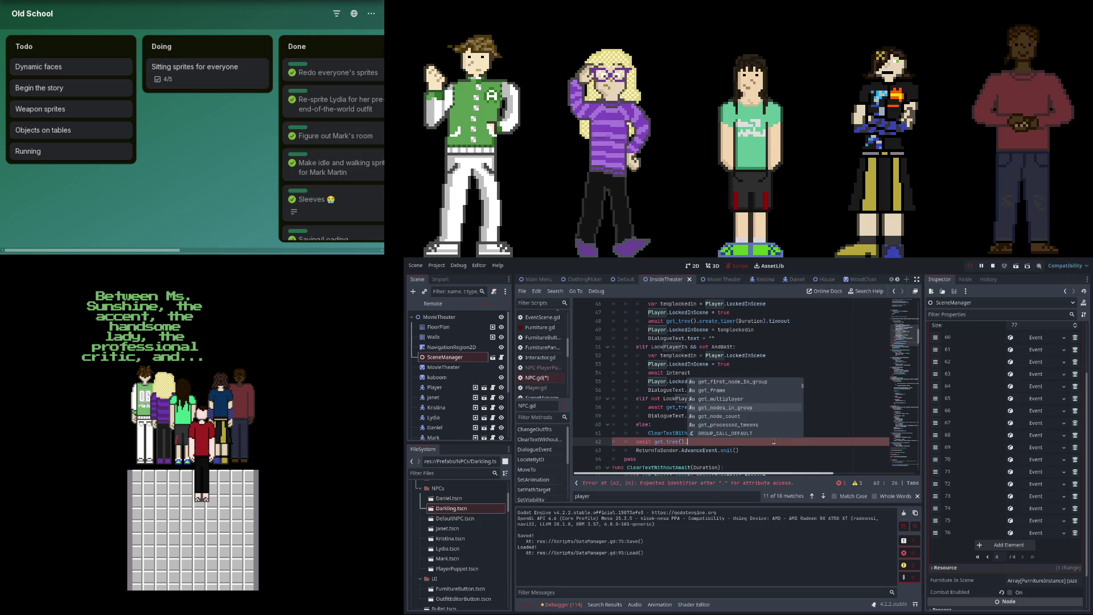
pyautogui.write('input')
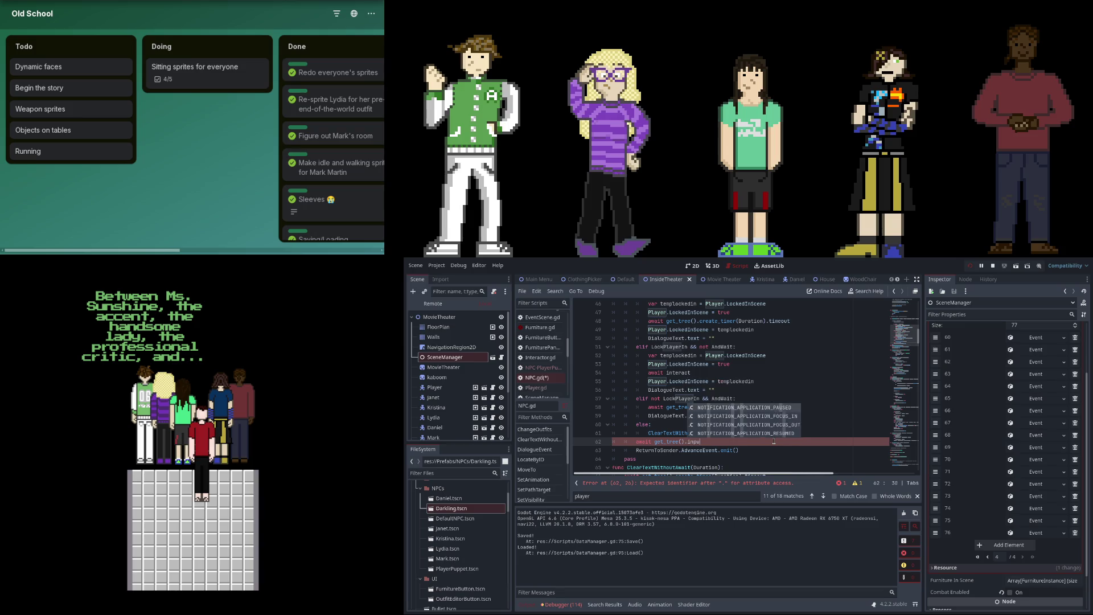
pyautogui.hotkey('ctrl', 'z')
pyautogui.hotkey('ctrl', 'z')
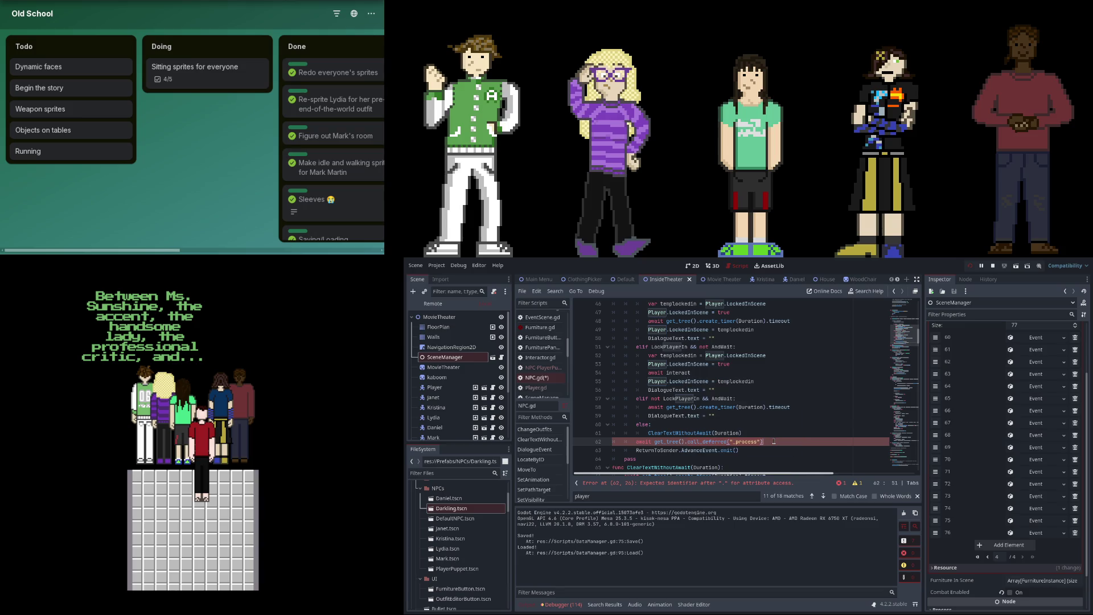
pyautogui.hotkey('ctrl', 'z')
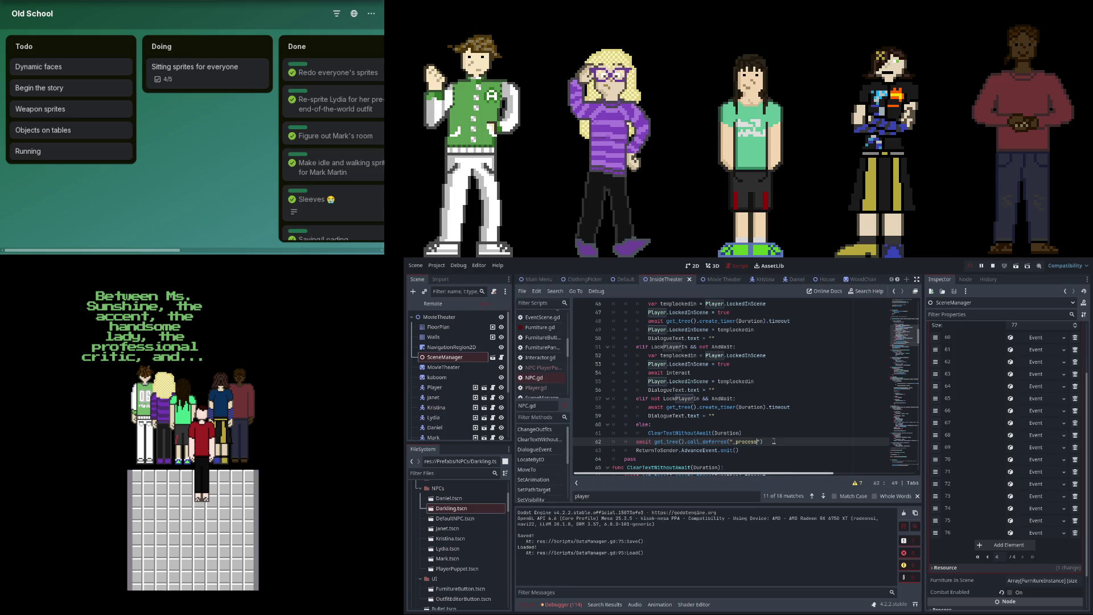
# Start a new "func Inp" declaration on a new line below SetAnimation.
pyautogui.scroll(-5, 774, 442)
pyautogui.click(642, 425)
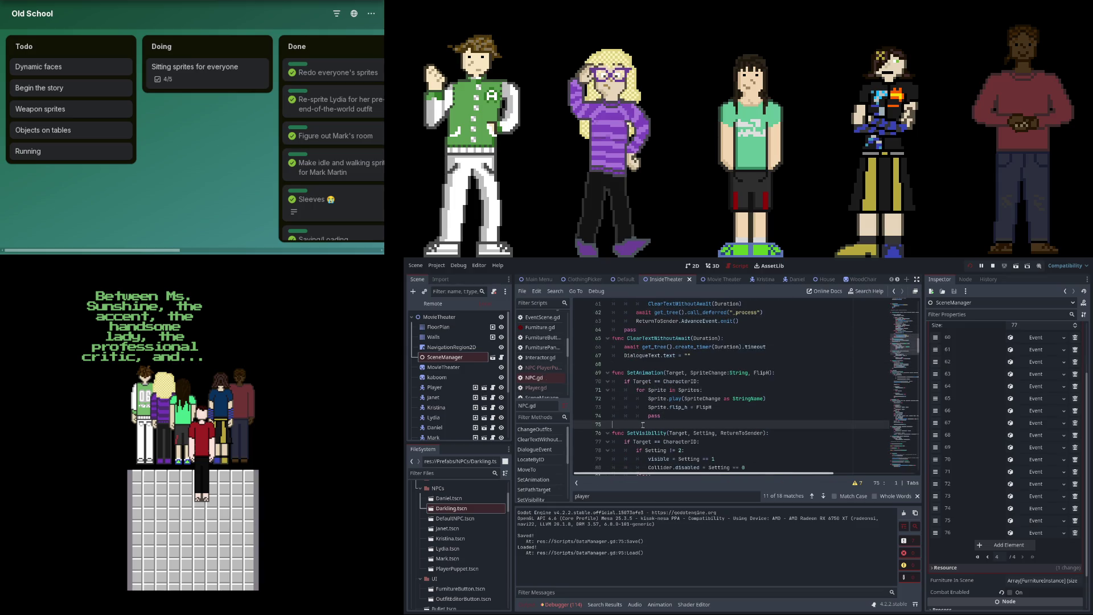
pyautogui.press('Return')
pyautogui.write('func Inp')
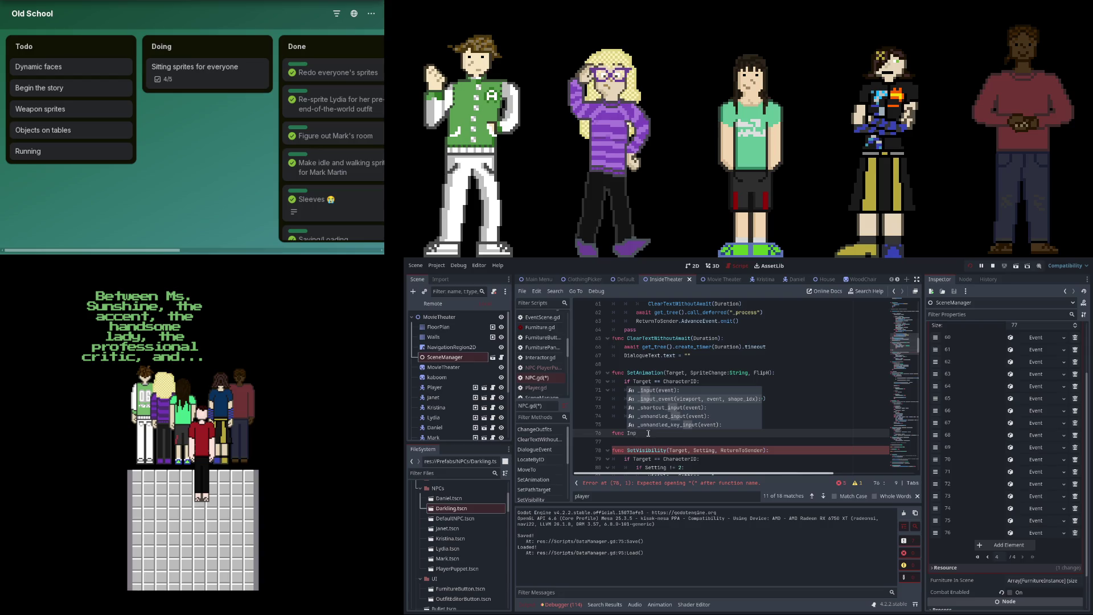
# Delete the half-typed func line and the extra empty line after SetAnimation.
pyautogui.press('BackSpace')
pyautogui.press('BackSpace')
pyautogui.press('BackSpace')
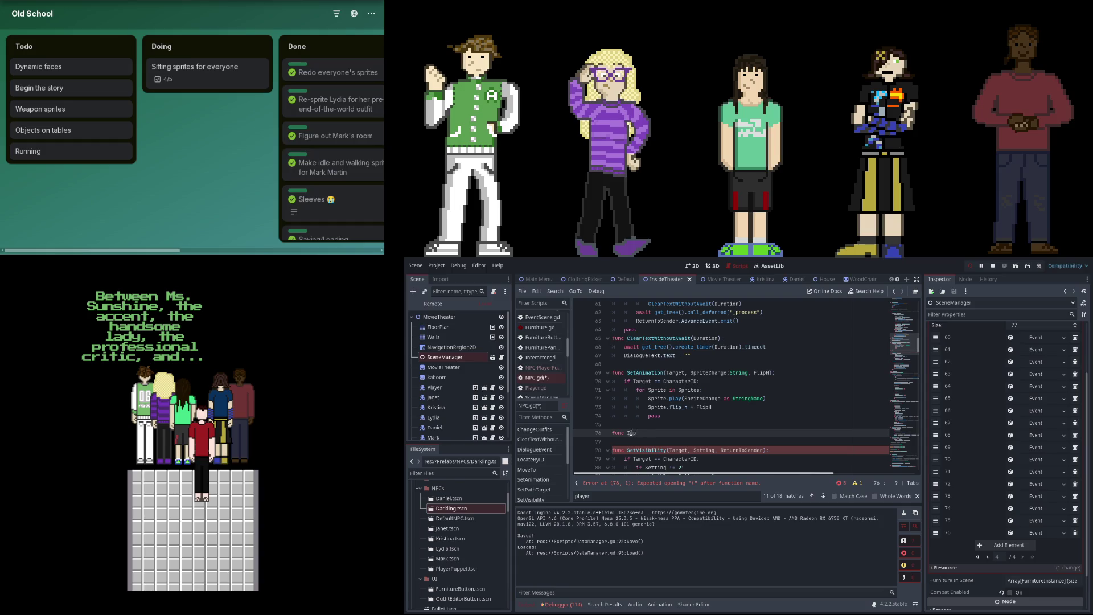
pyautogui.press('BackSpace')
pyautogui.scroll(2, 603, 427)
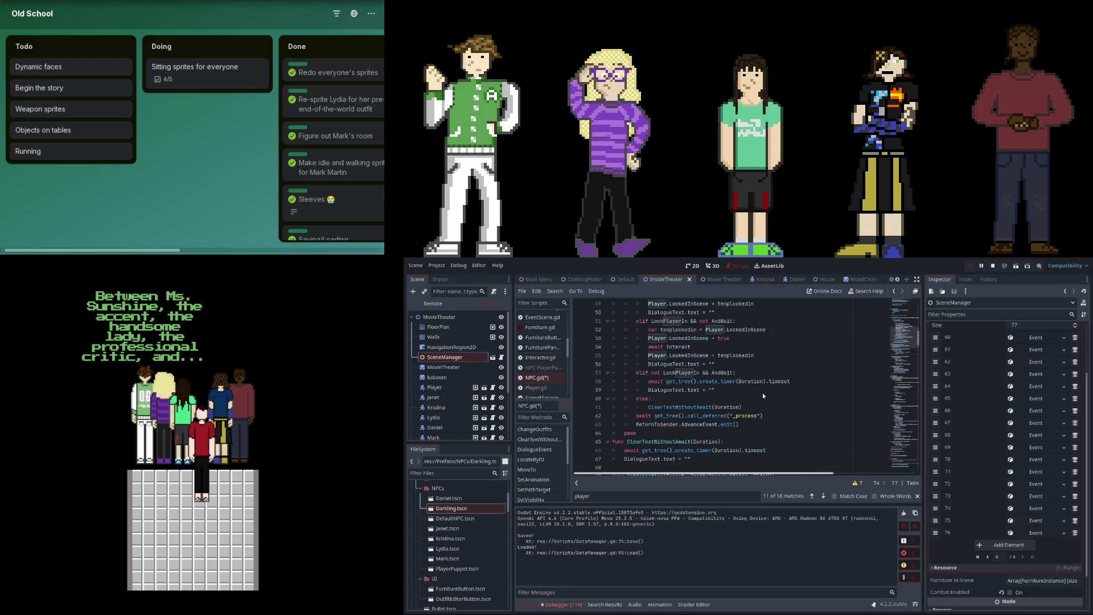
# Change line 62 to defer "_physics_process", then stop and relaunch the game with F5.
pyautogui.scroll(-1, 763, 392)
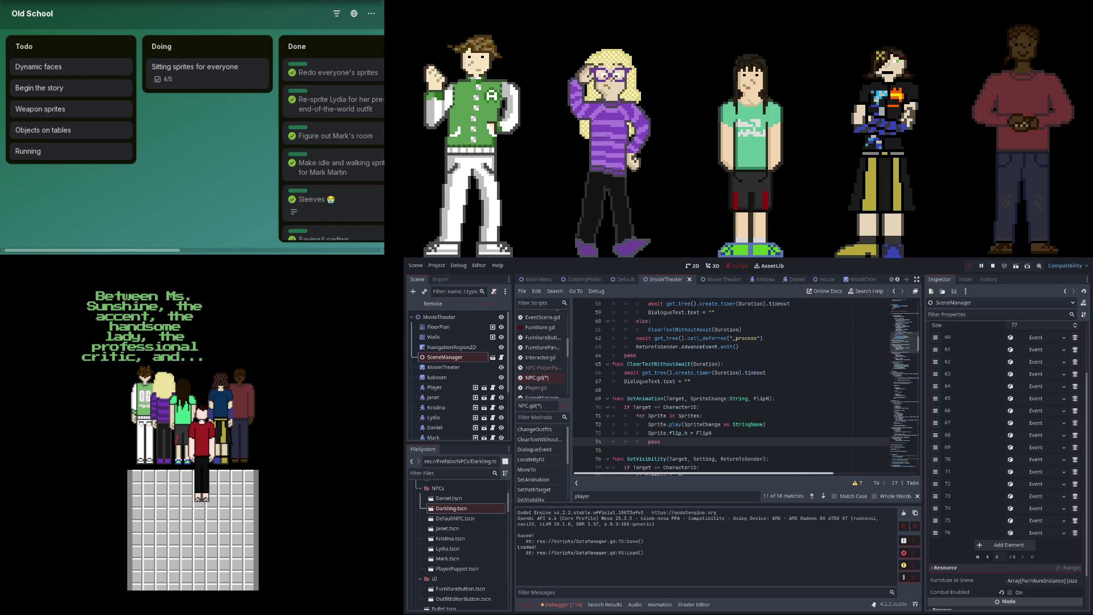
pyautogui.click(736, 338)
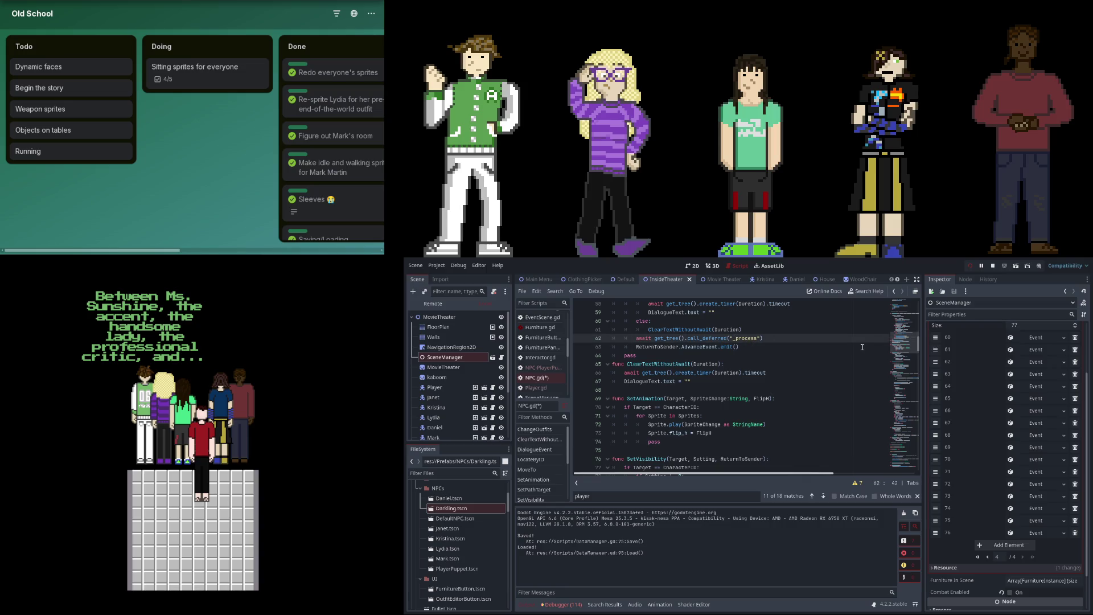
pyautogui.write('physics_')
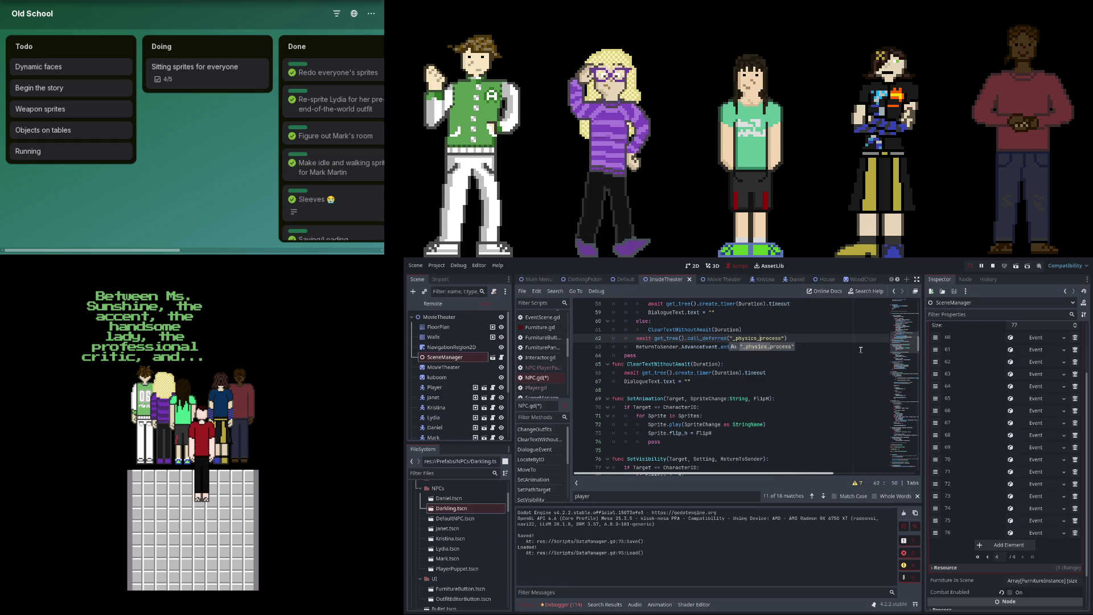
pyautogui.click(967, 264)
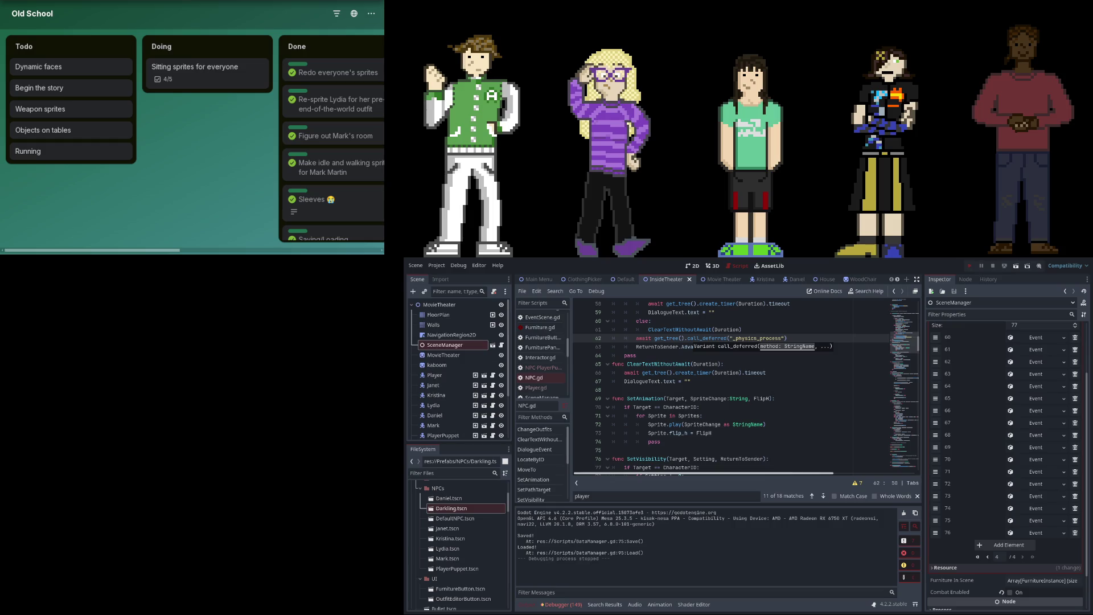
pyautogui.press('F5')
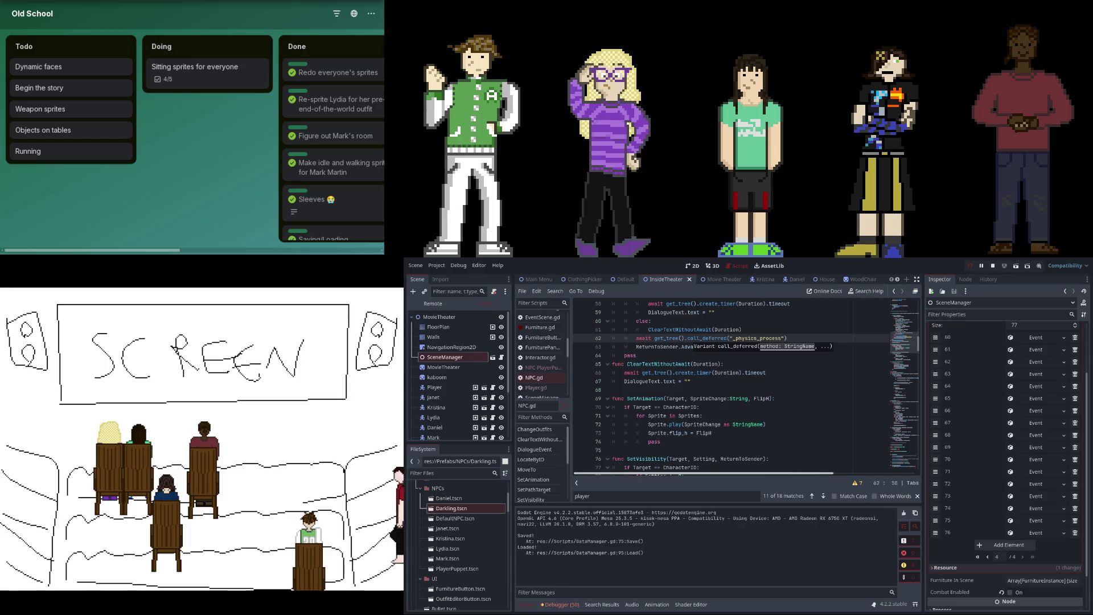
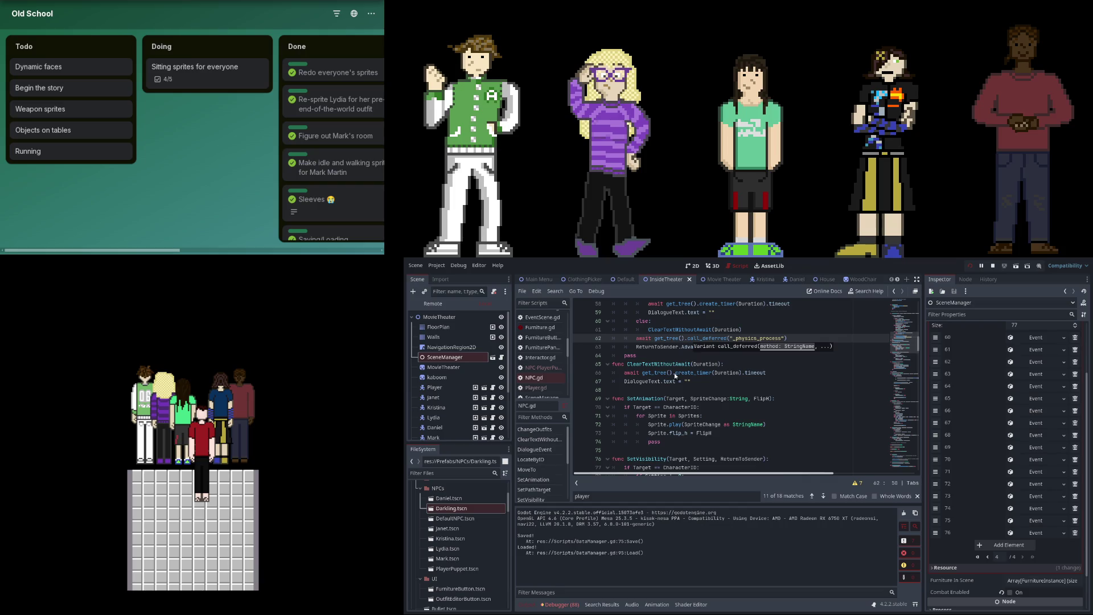
# Expand events 66 through 69 in the Scenes list and check event 69's Daniel Chipton target.
pyautogui.scroll(1, 1037, 448)
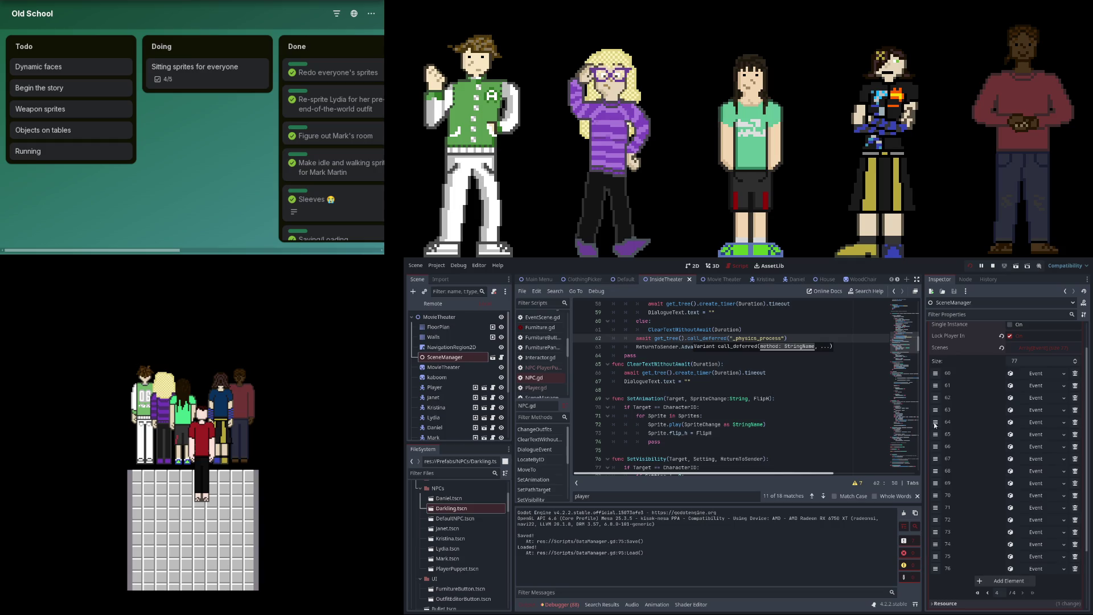
pyautogui.click(1047, 483)
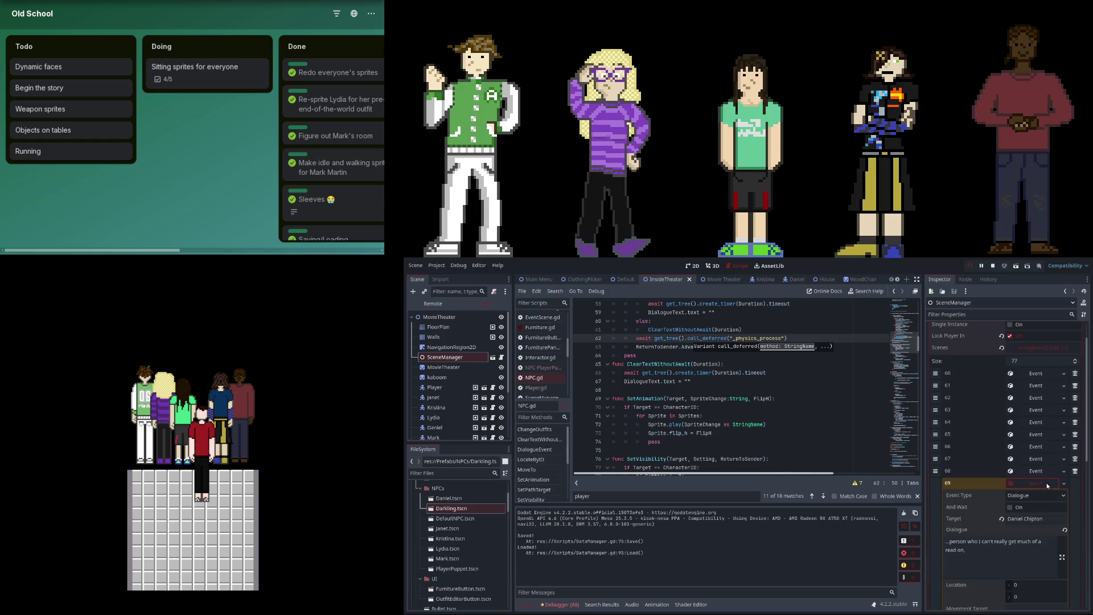
pyautogui.scroll(-4, 1047, 483)
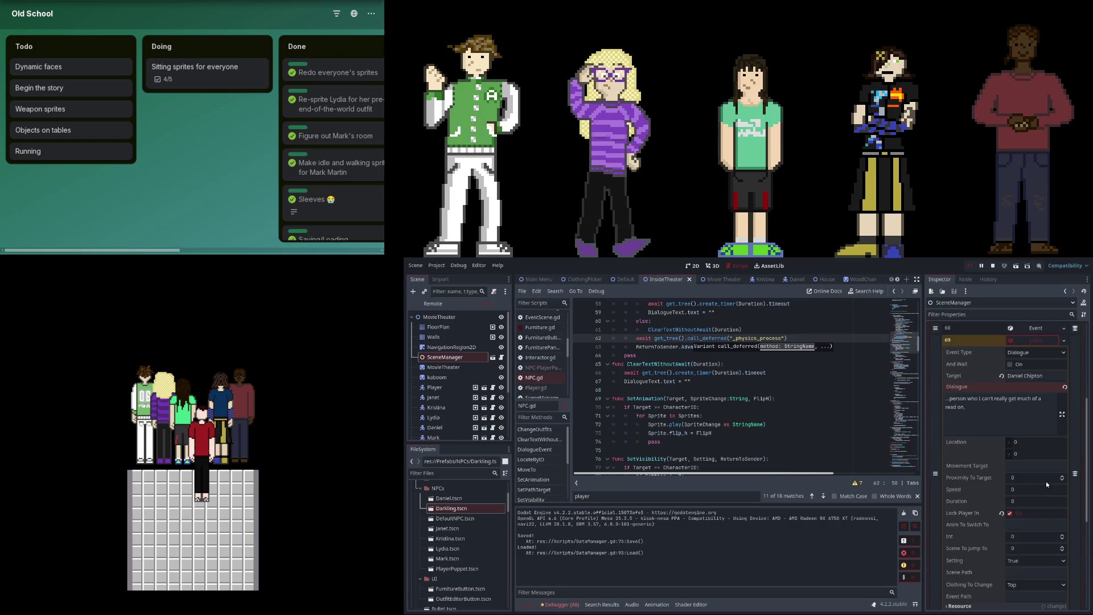
pyautogui.click(1033, 331)
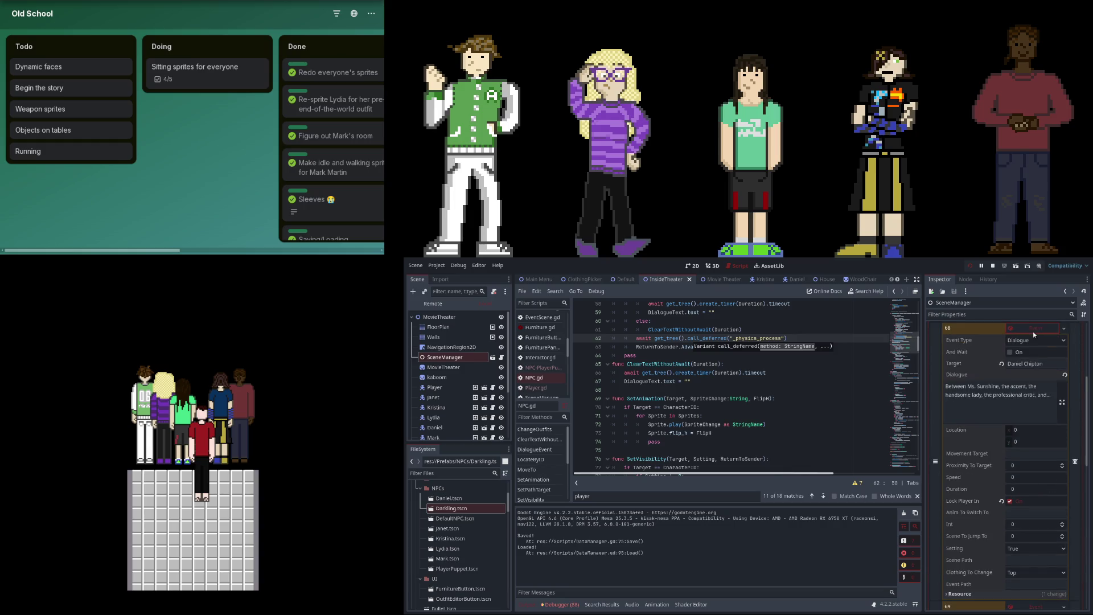
pyautogui.click(1030, 350)
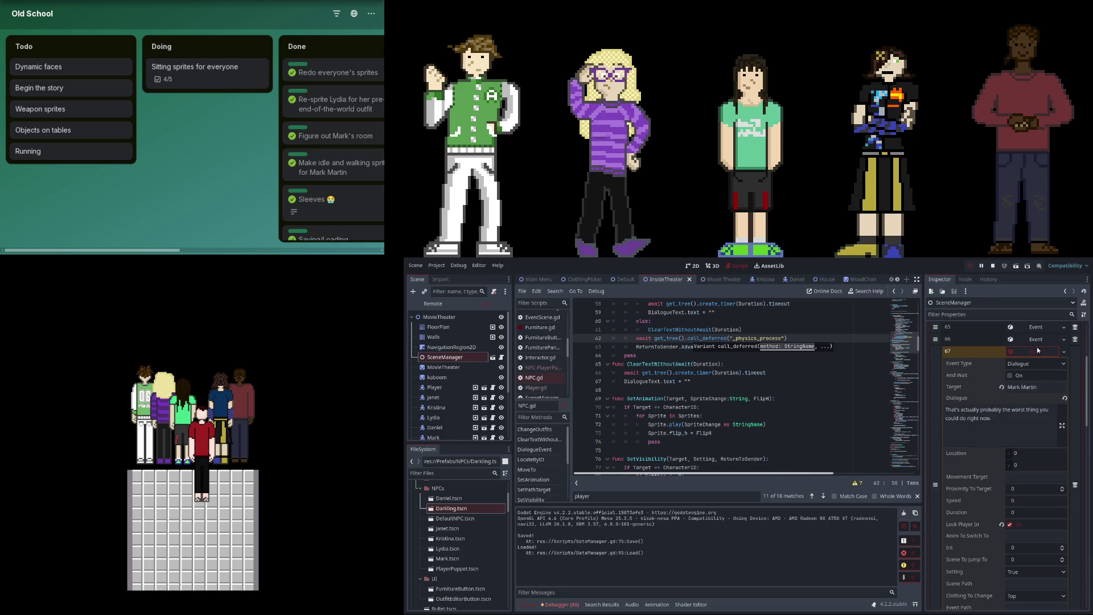
pyautogui.click(1034, 376)
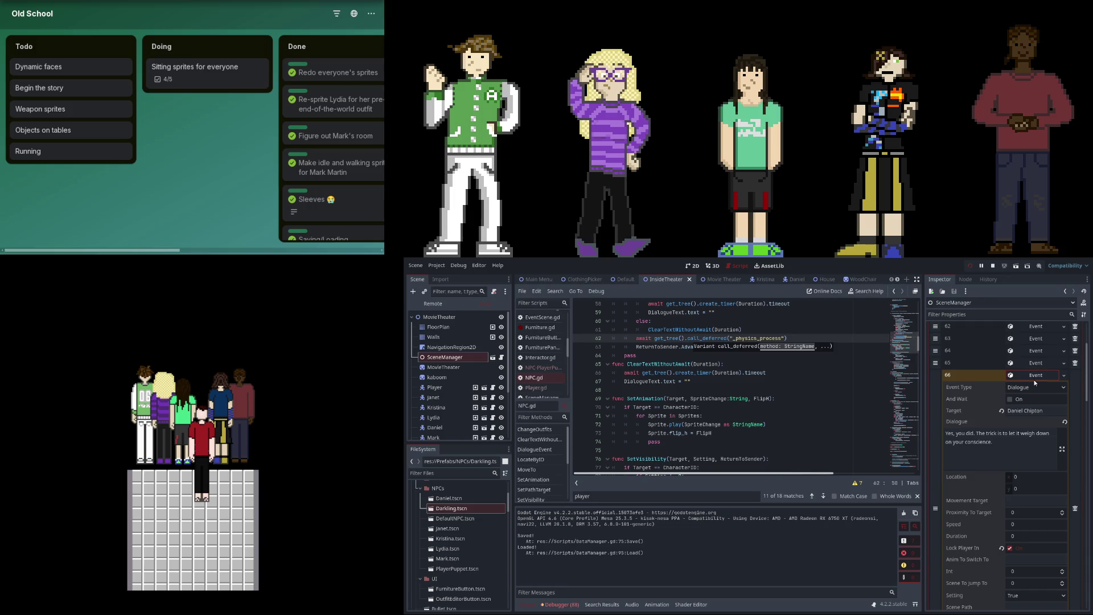
pyautogui.click(1034, 377)
pyautogui.click(1049, 389)
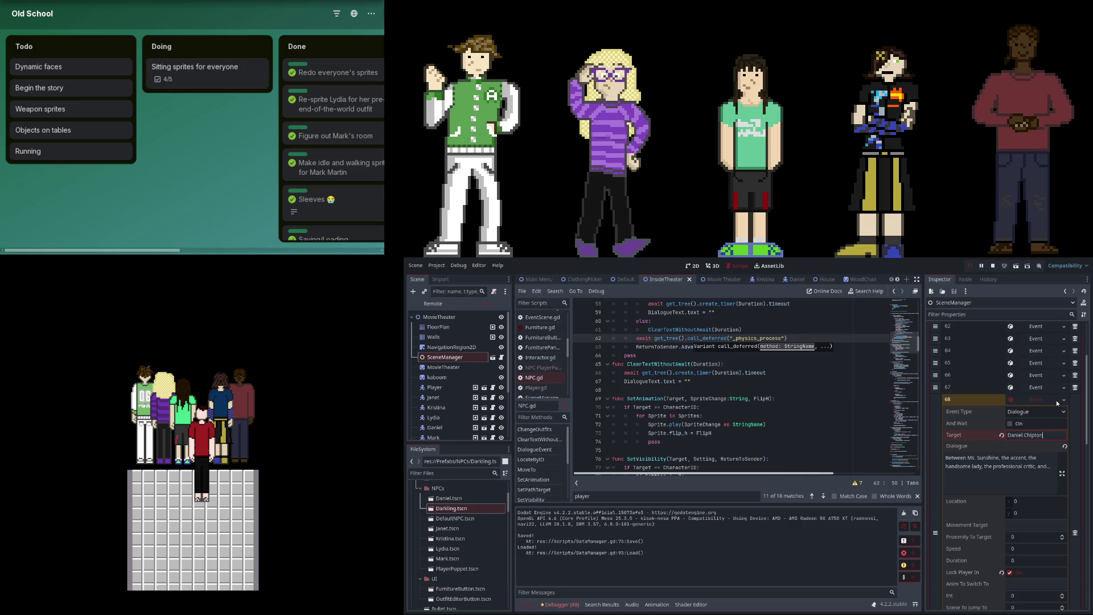
pyautogui.click(1057, 401)
pyautogui.click(1053, 450)
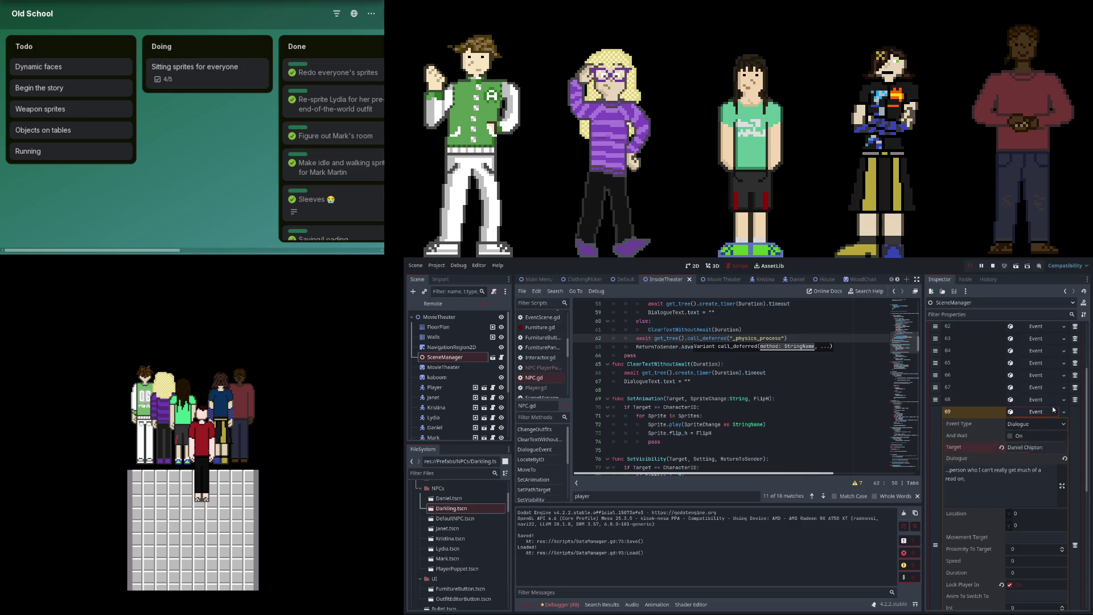
# Expand events 70 and 71 (Kristina Maylee's line), undoing an accidental change to the event list.
pyautogui.click(1052, 411)
pyautogui.click(1052, 424)
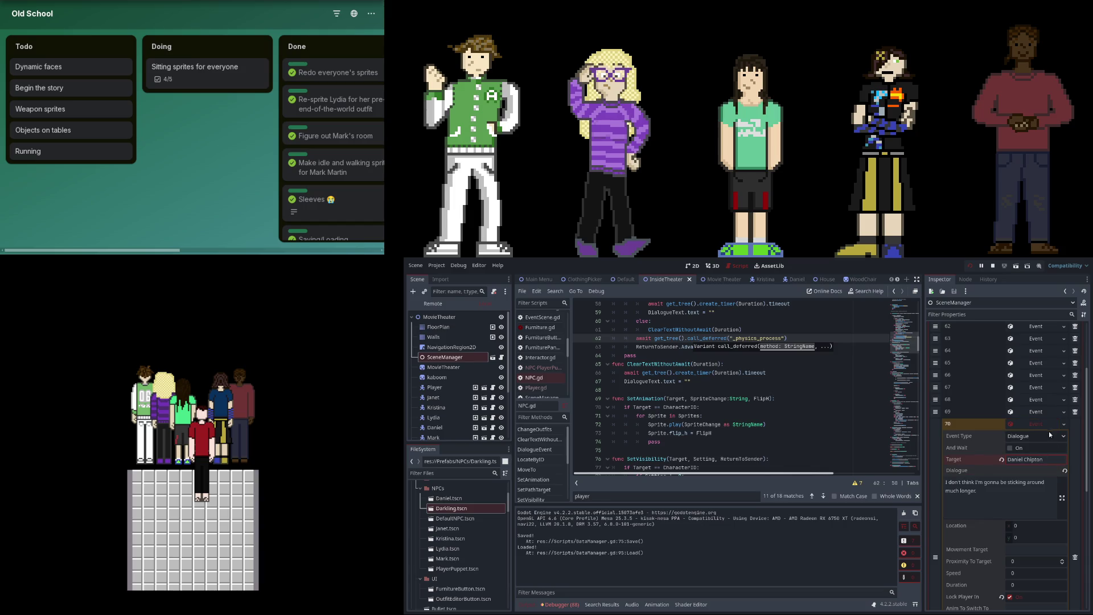
pyautogui.click(1049, 427)
pyautogui.click(1050, 437)
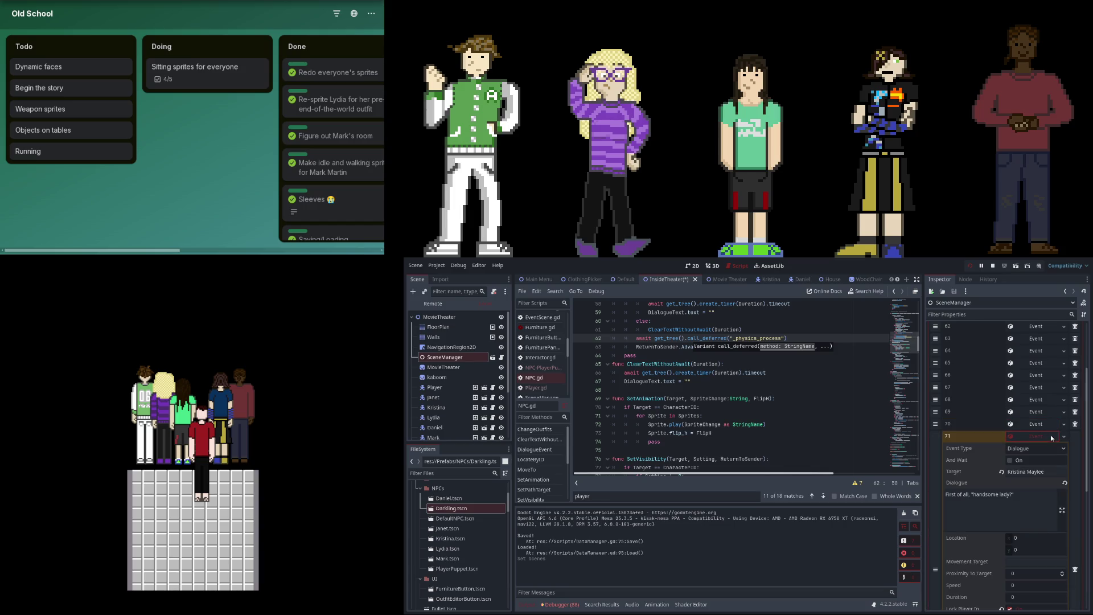
pyautogui.click(1050, 438)
pyautogui.click(1050, 424)
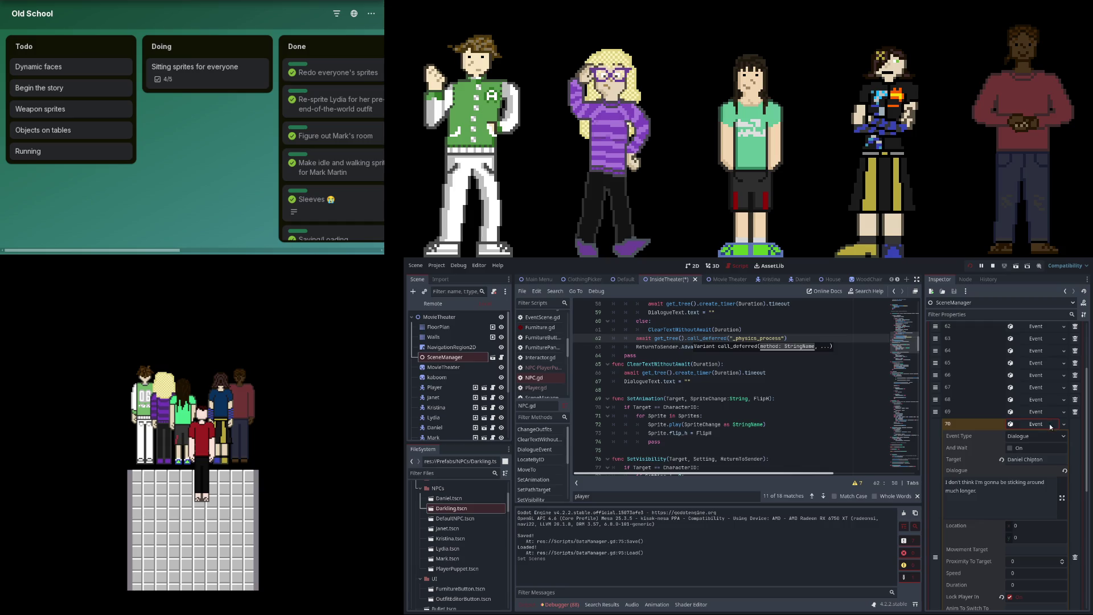
pyautogui.click(1050, 424)
pyautogui.hotkey('ctrl', 'z')
pyautogui.click(1044, 436)
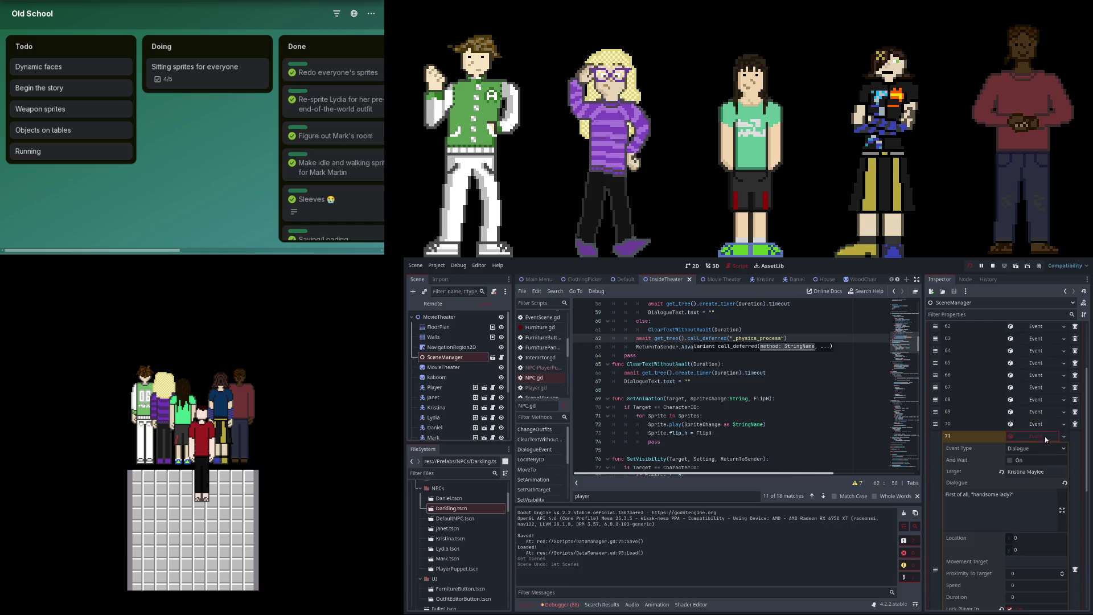
pyautogui.click(1044, 436)
# Expand events 60 to 62 and check event 62's Daniel Chipton target.
pyautogui.scroll(3, 1050, 498)
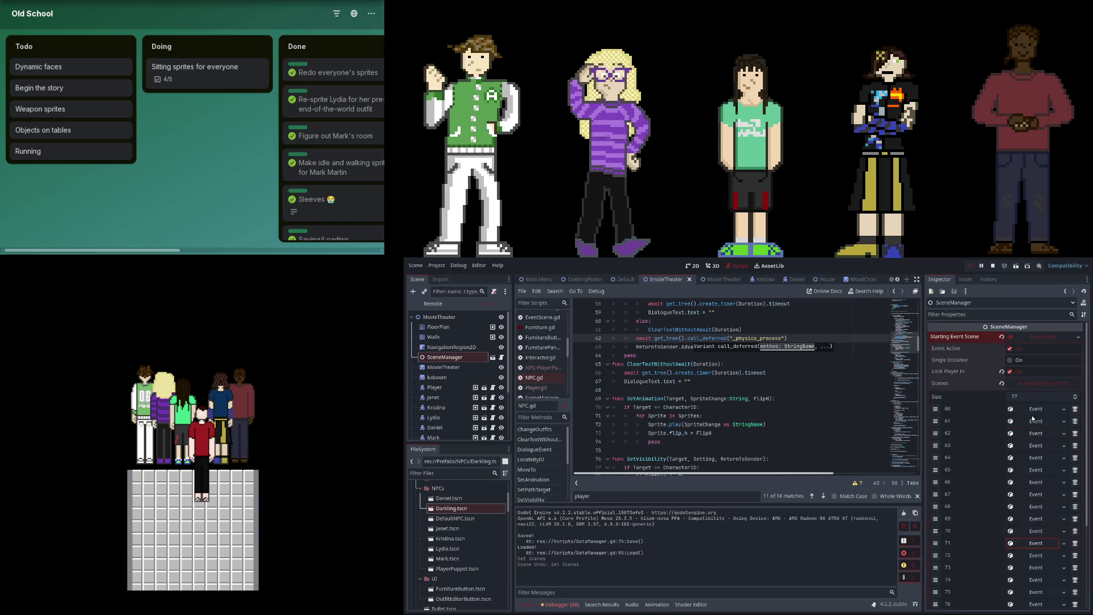
pyautogui.click(1033, 410)
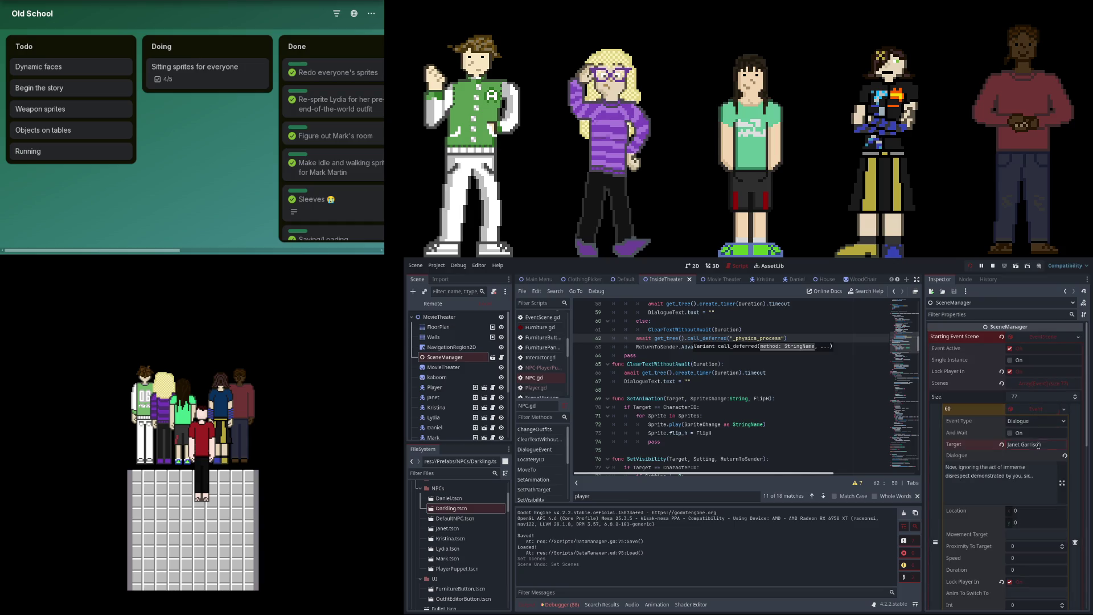
pyautogui.click(1046, 414)
pyautogui.click(1048, 422)
pyautogui.click(1048, 422)
pyautogui.click(1052, 434)
pyautogui.click(1052, 467)
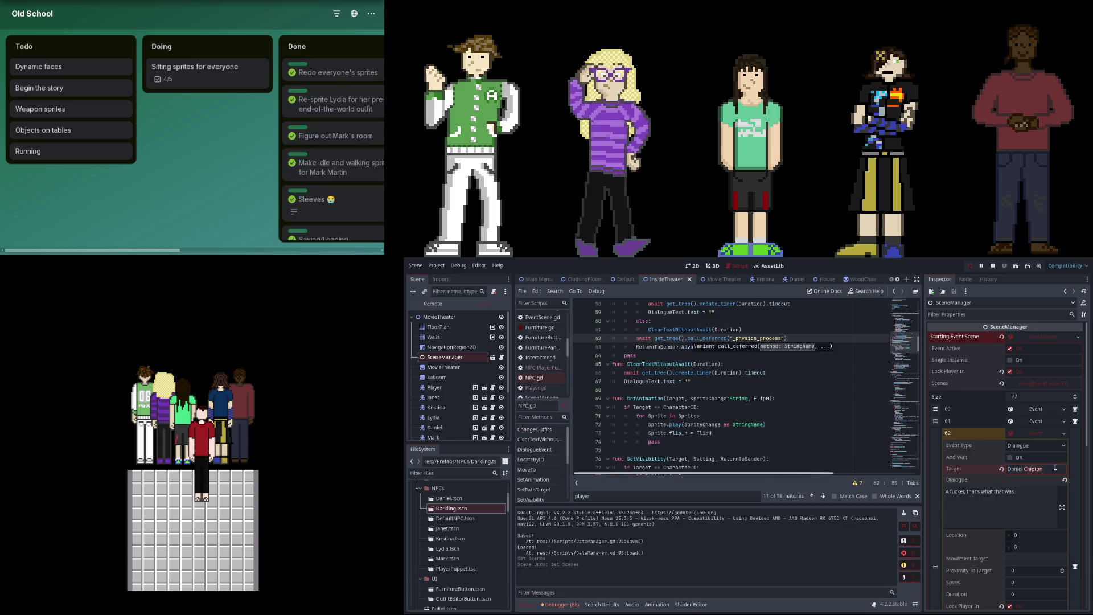
pyautogui.scroll(-1, 1063, 464)
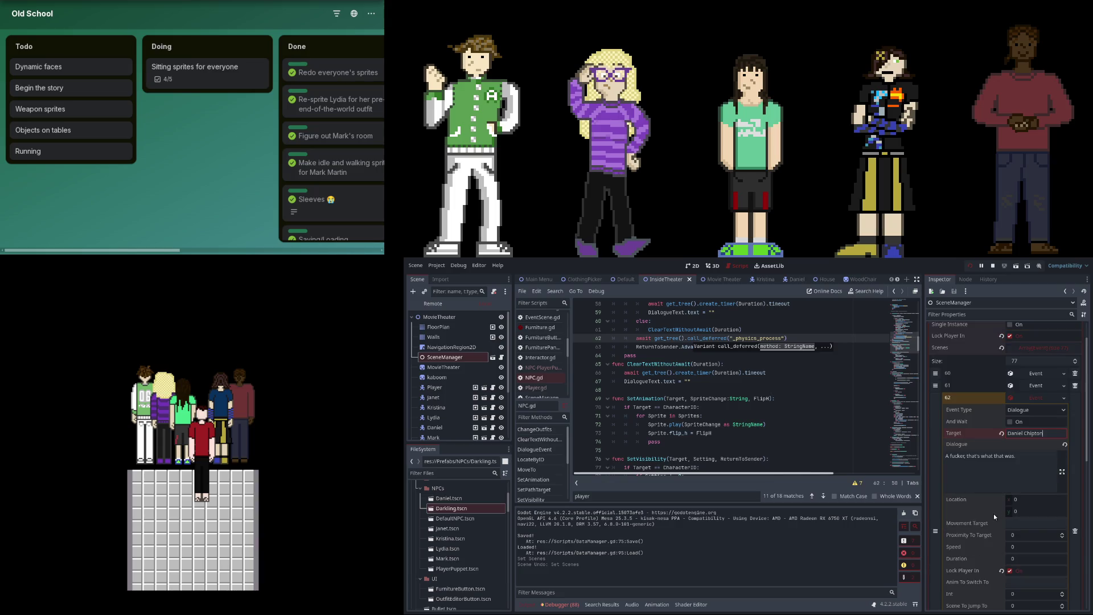
pyautogui.click(1039, 388)
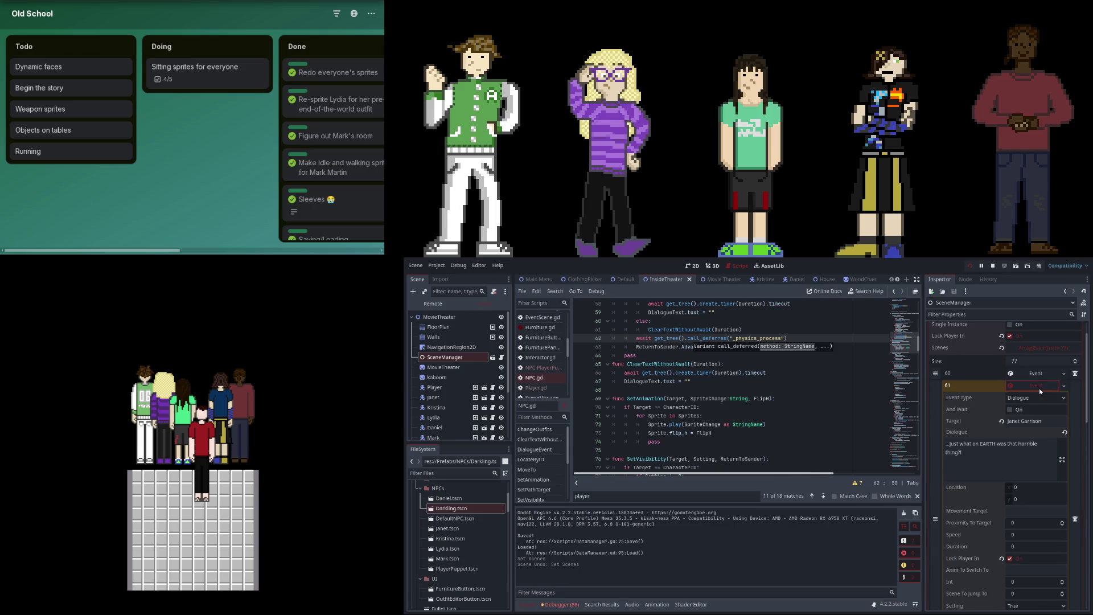
pyautogui.click(1040, 388)
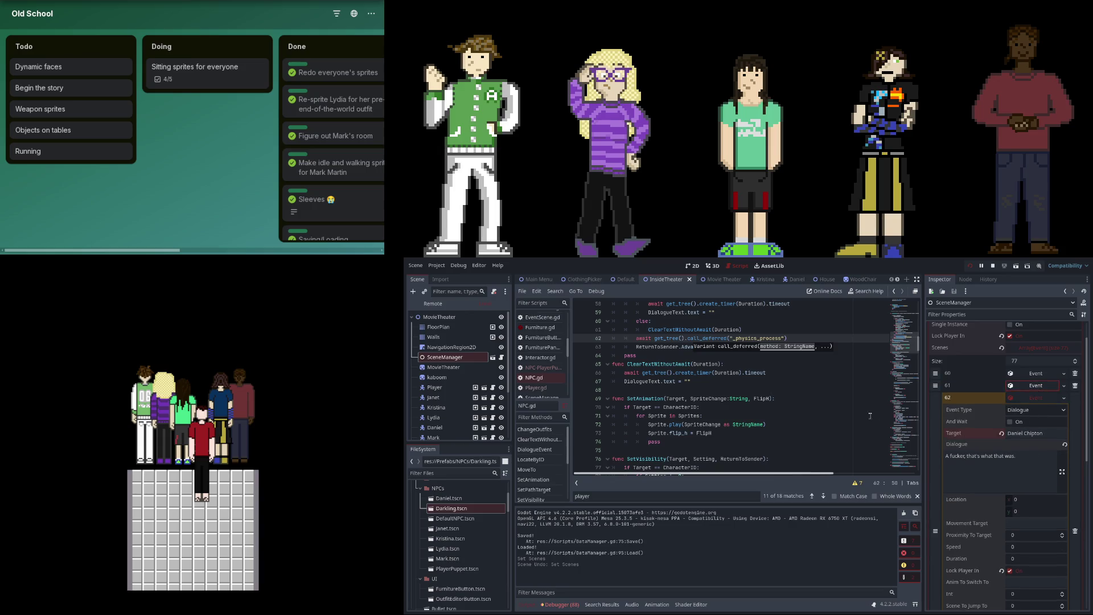
# Check event 63's Kristina Maylee line and event 62's target, then select the Daniel NPC node.
pyautogui.scroll(-5, 928, 445)
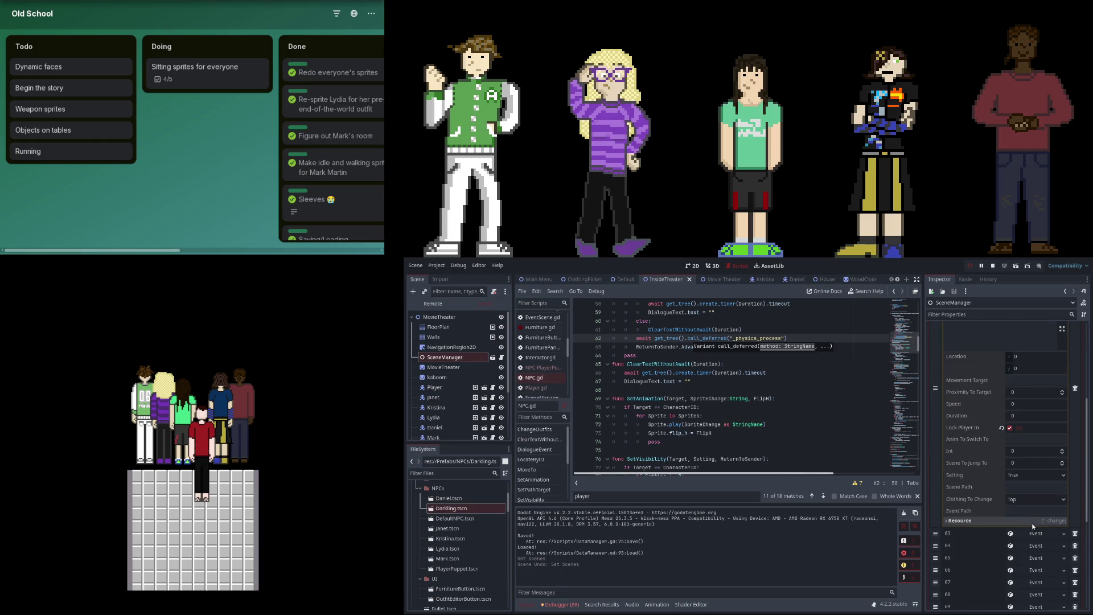
pyautogui.click(1032, 534)
pyautogui.scroll(-5, 1019, 541)
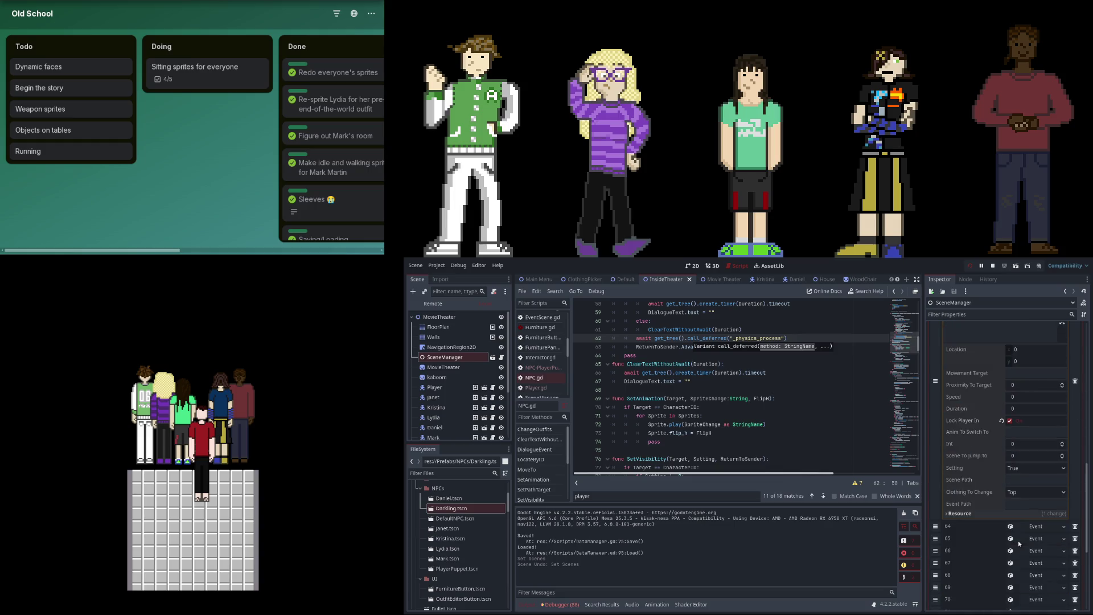
pyautogui.scroll(4, 1008, 507)
pyautogui.scroll(3, 1003, 496)
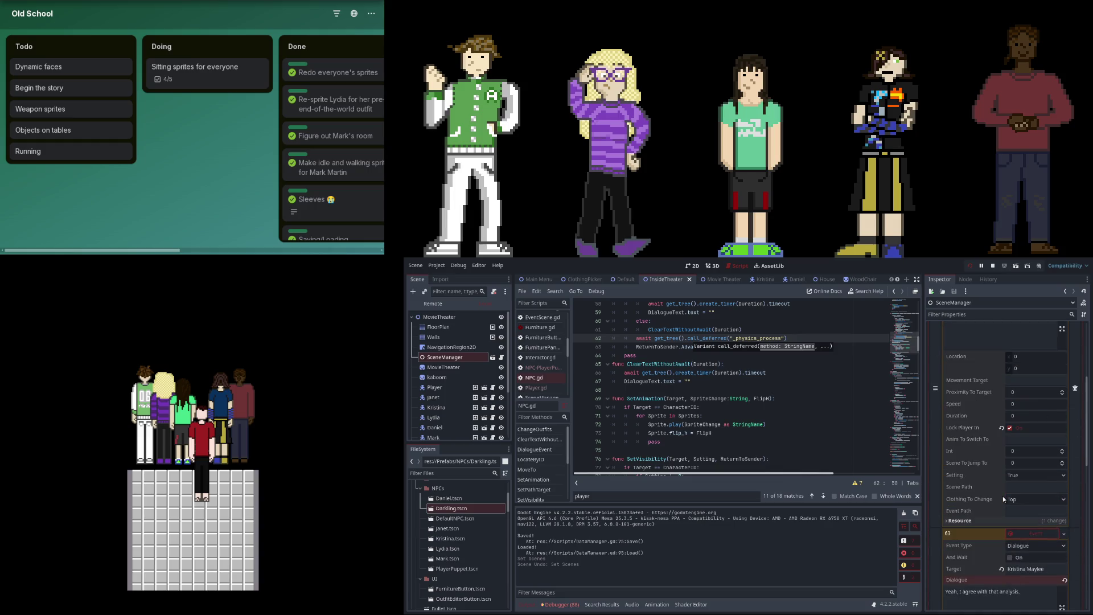
pyautogui.scroll(2, 1003, 496)
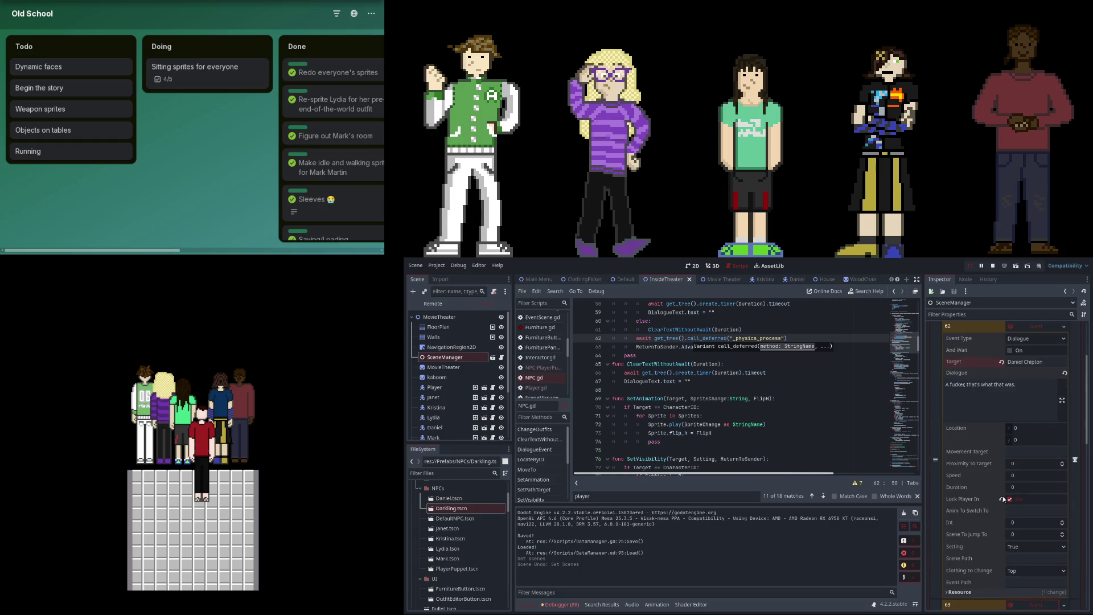
pyautogui.scroll(-2, 1002, 498)
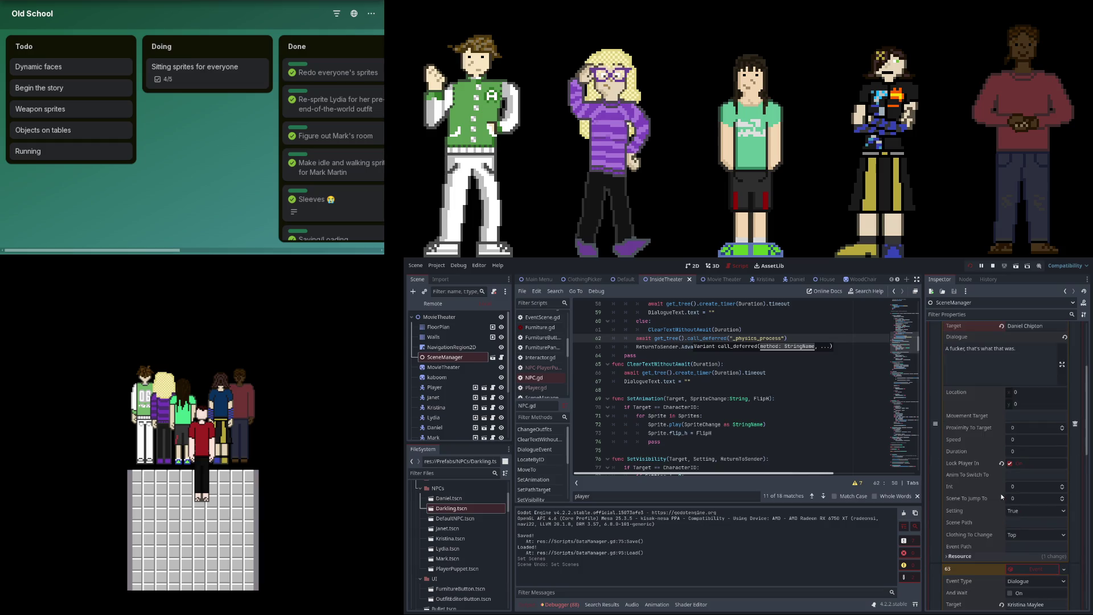
pyautogui.scroll(2, 1002, 497)
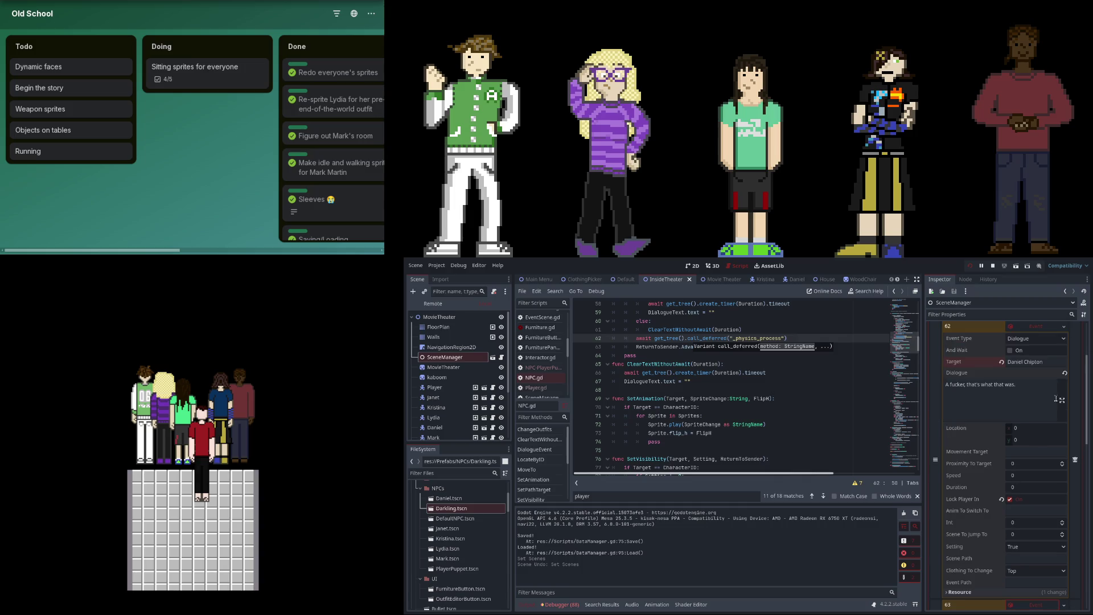
pyautogui.click(1055, 361)
pyautogui.click(435, 428)
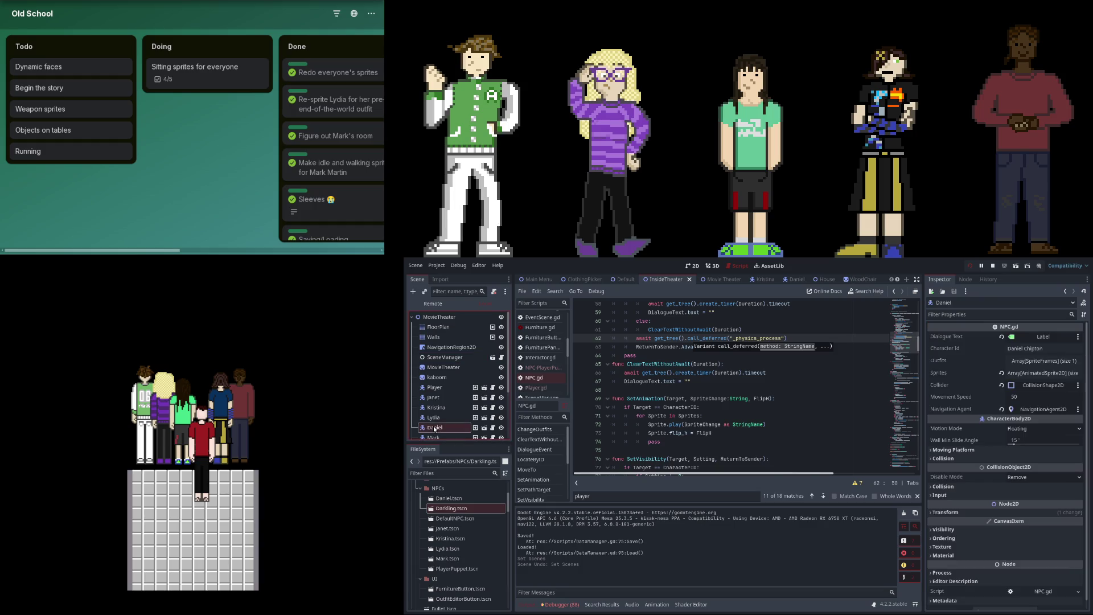
pyautogui.click(1058, 348)
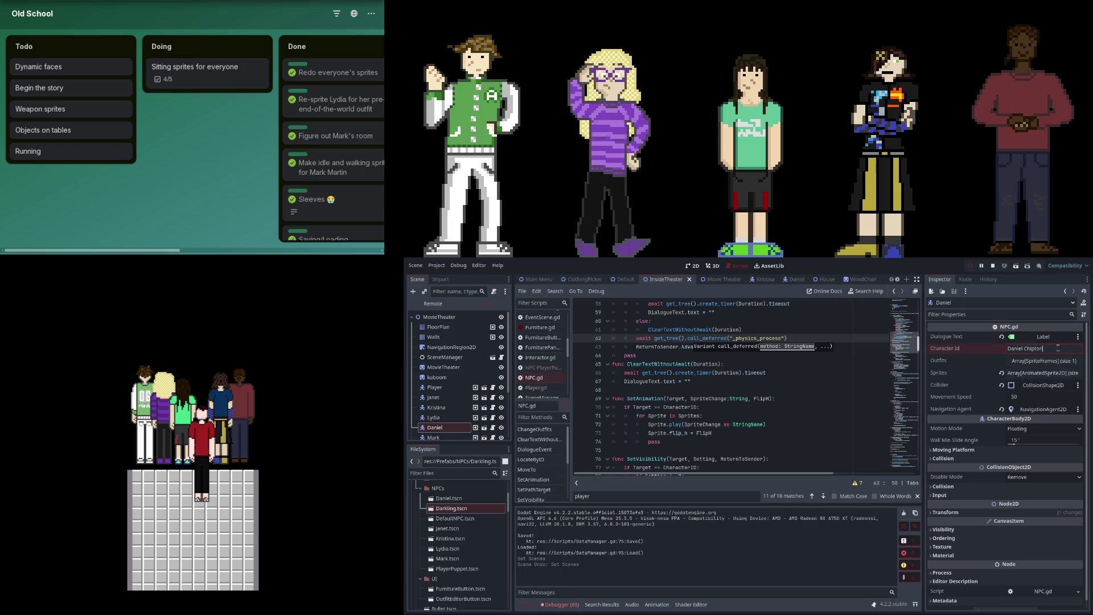
pyautogui.click(968, 267)
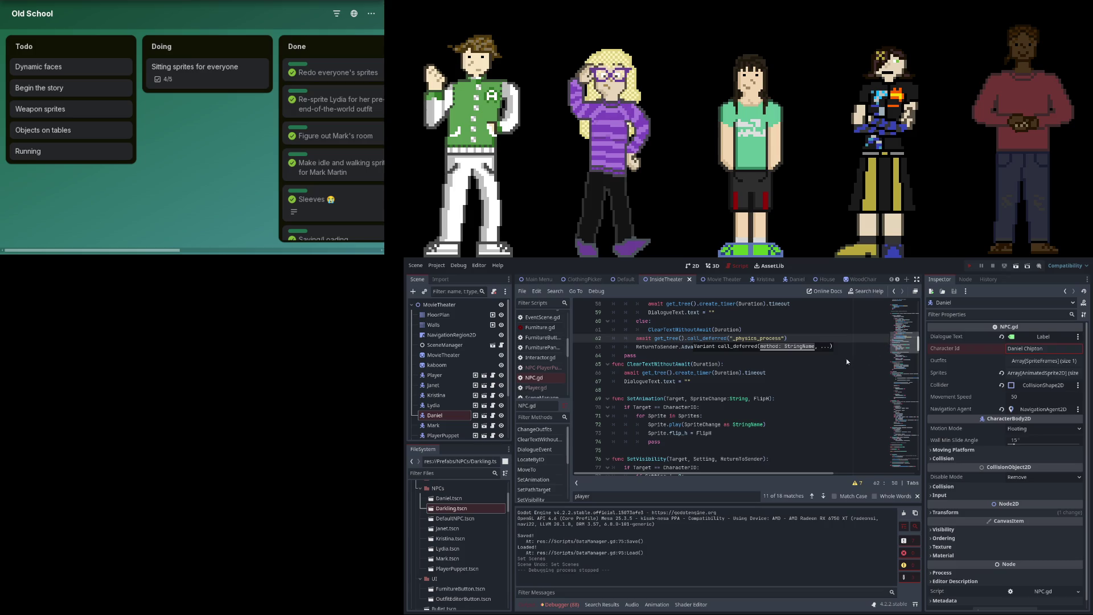
pyautogui.press('F5')
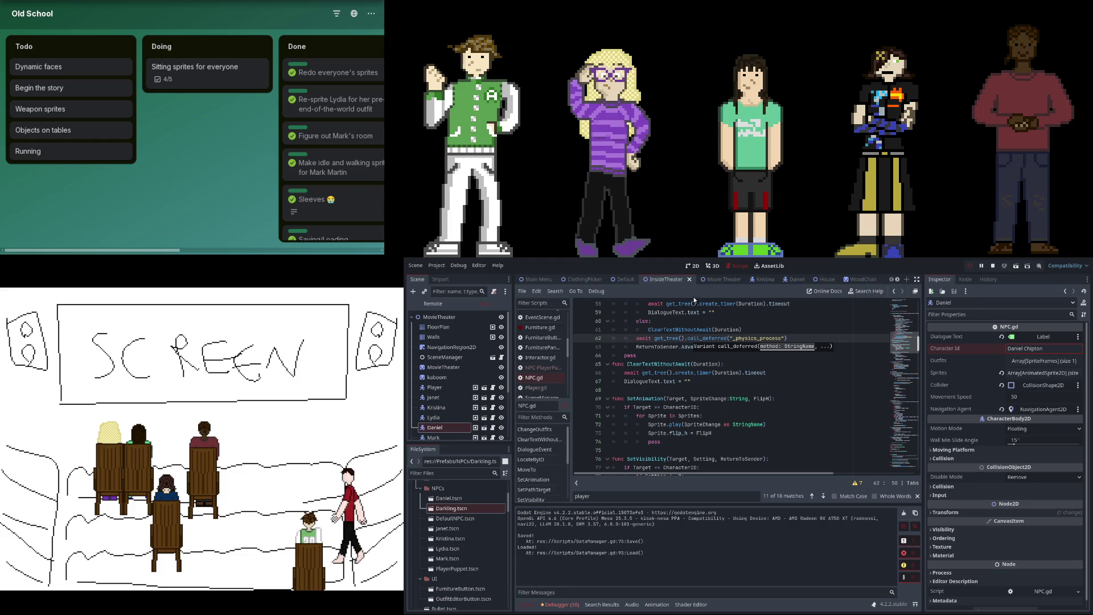
pyautogui.click(538, 388)
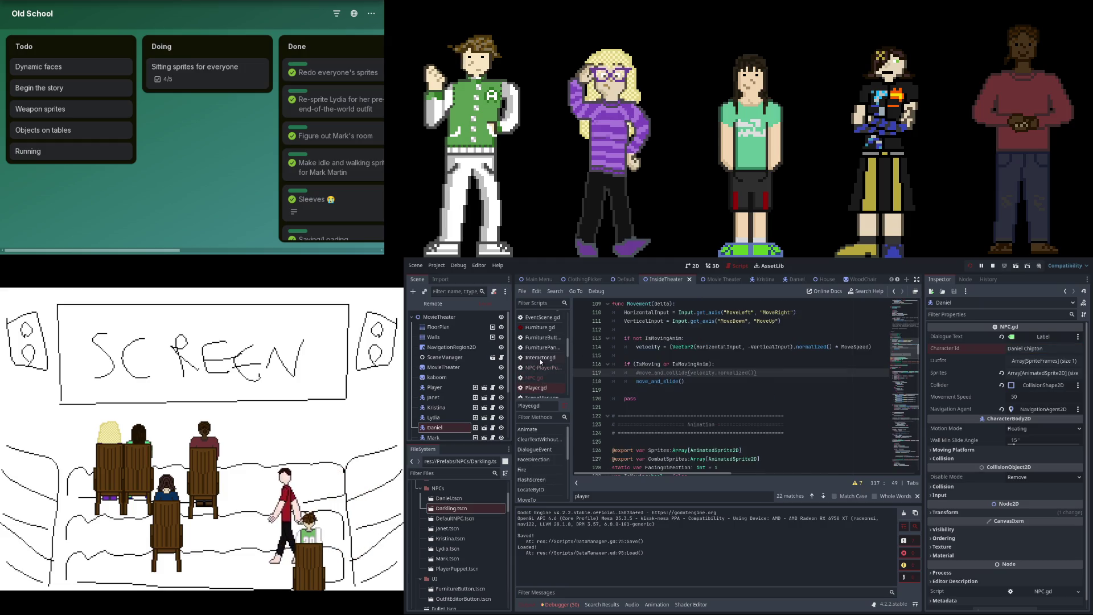
pyautogui.click(540, 358)
pyautogui.click(536, 387)
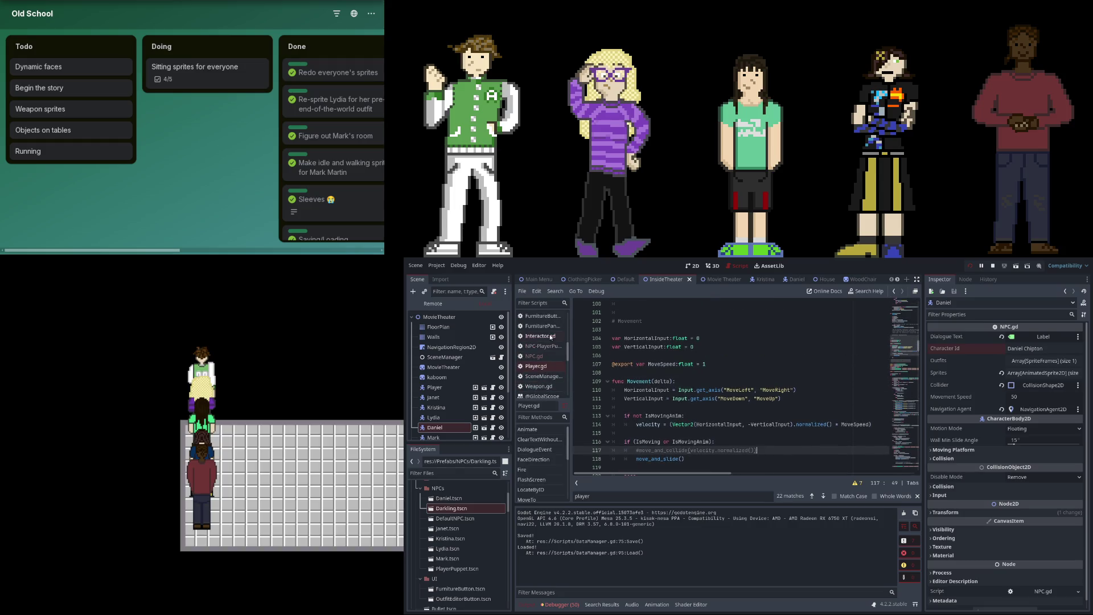
pyautogui.click(545, 355)
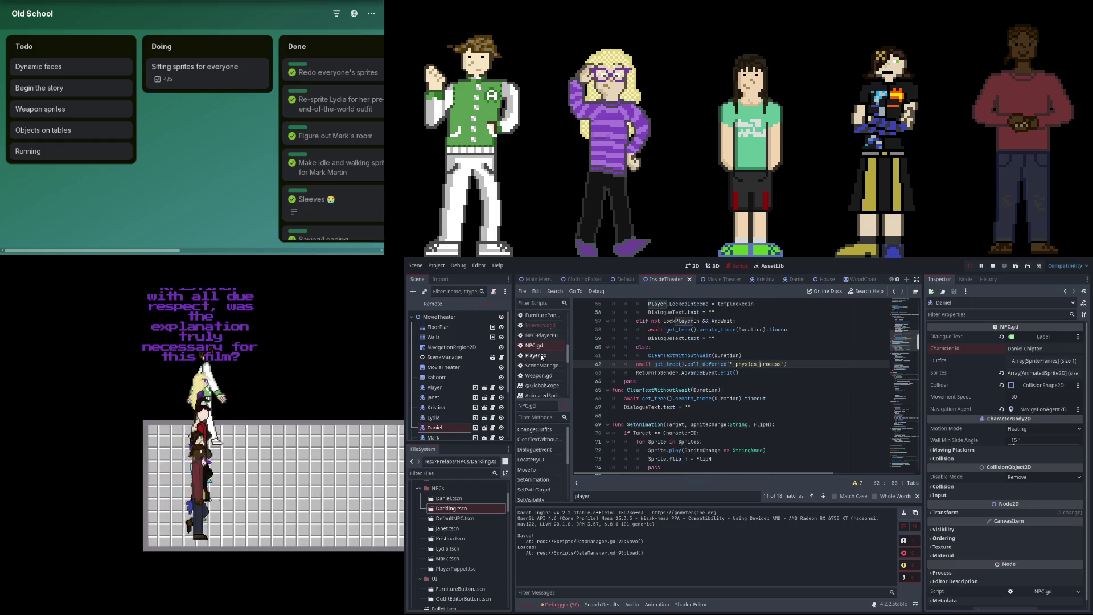
# Review the deferred physics-process call near line 62 in NPC.gd and position the caret after line 56.
pyautogui.scroll(5, 738, 413)
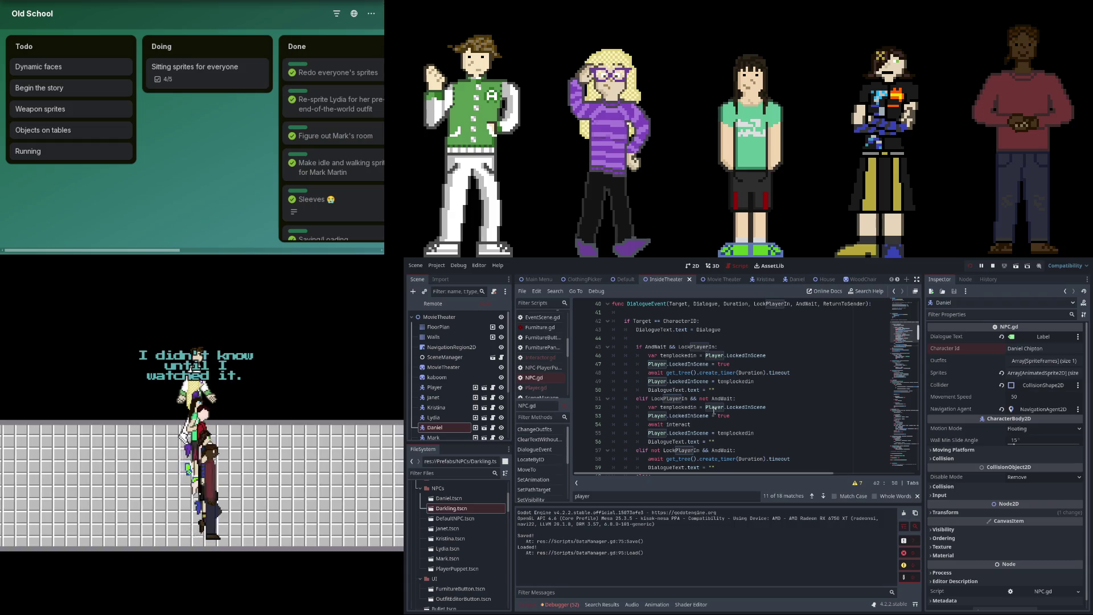
pyautogui.scroll(-3, 706, 434)
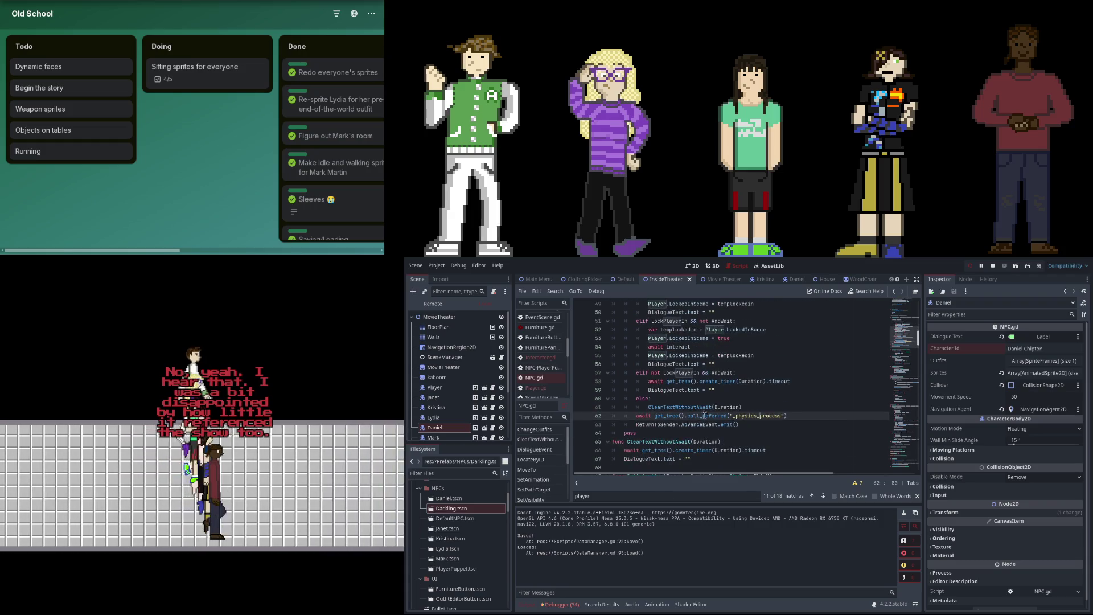
pyautogui.moveTo(655, 416); pyautogui.dragTo(793, 417)
pyautogui.click(767, 416)
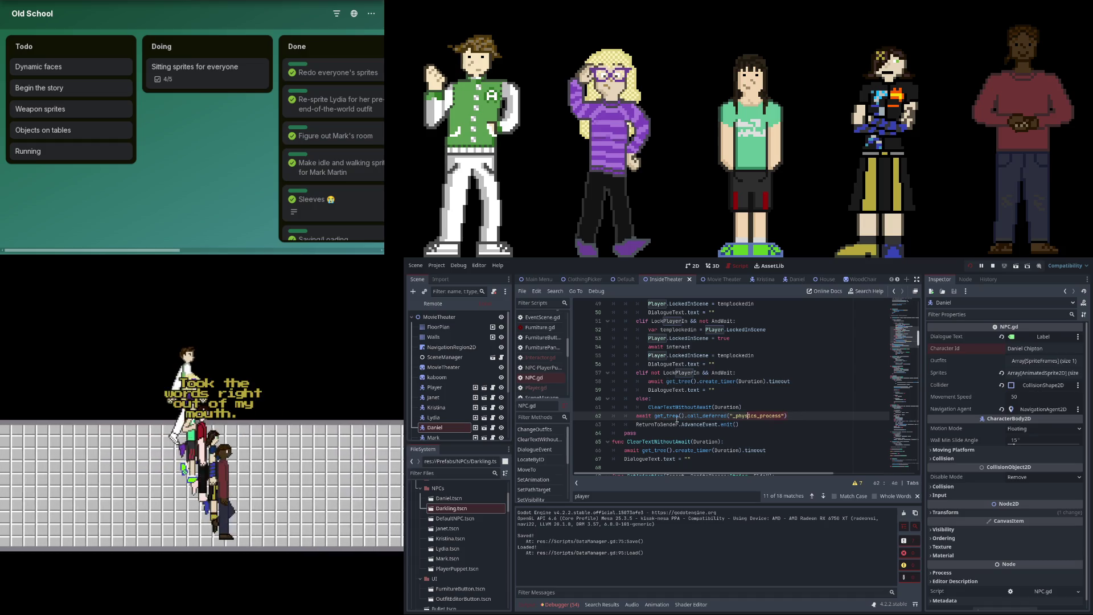
pyautogui.press('Home')
pyautogui.scroll(1, 772, 442)
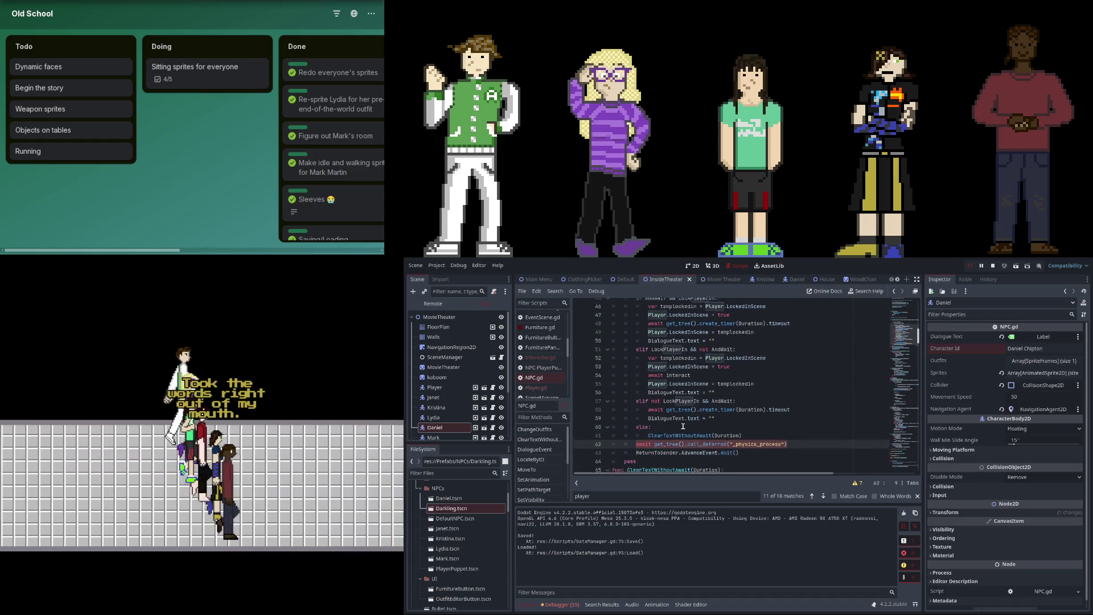
pyautogui.click(800, 437)
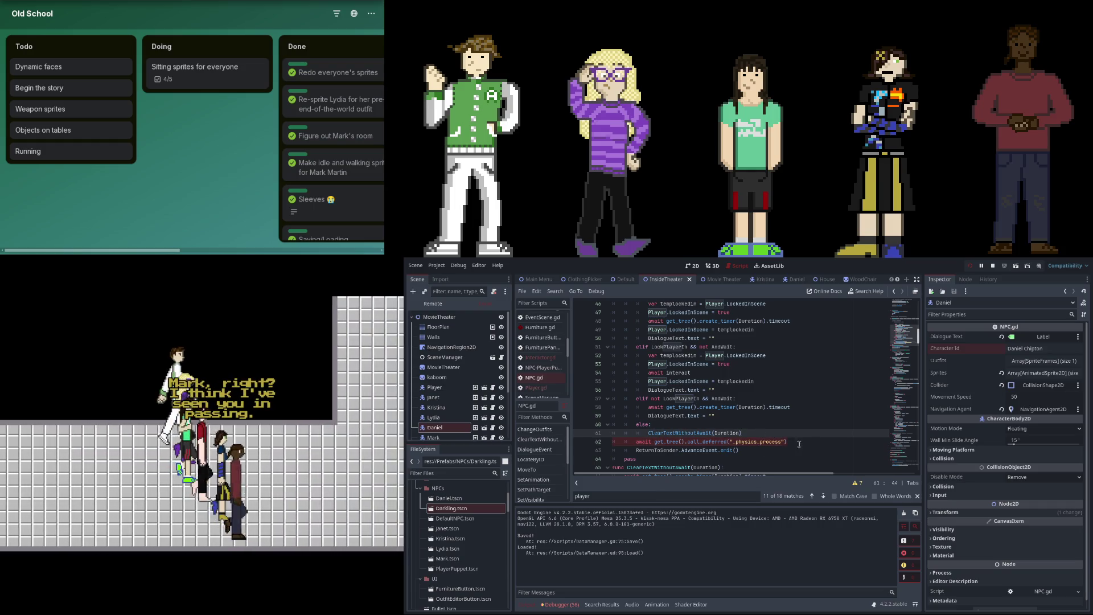
pyautogui.click(800, 443)
pyautogui.hotkey('shift', 'Home')
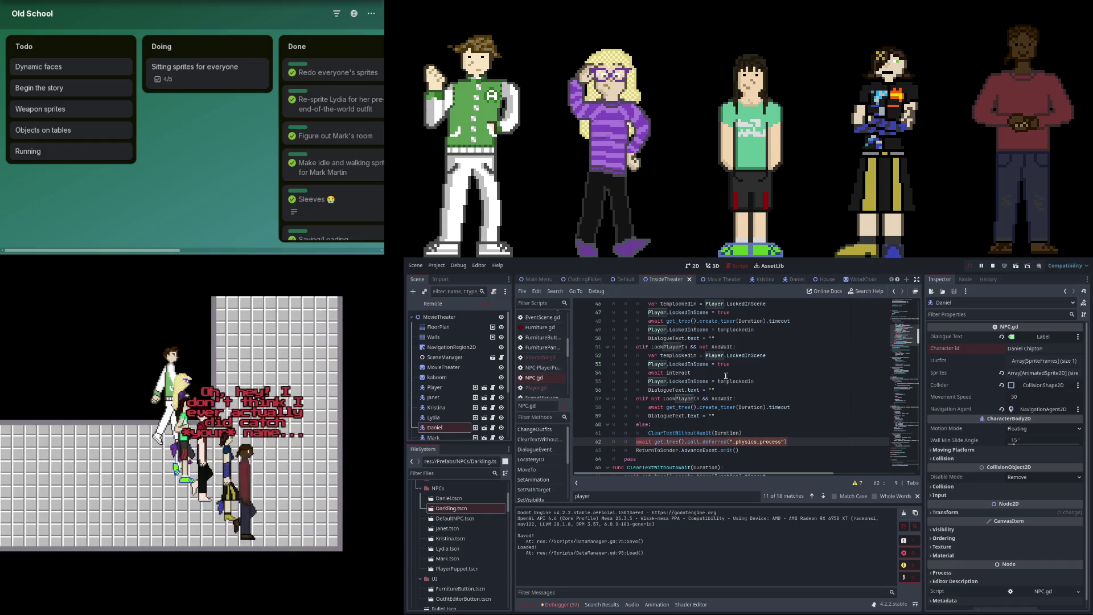
pyautogui.click(750, 381)
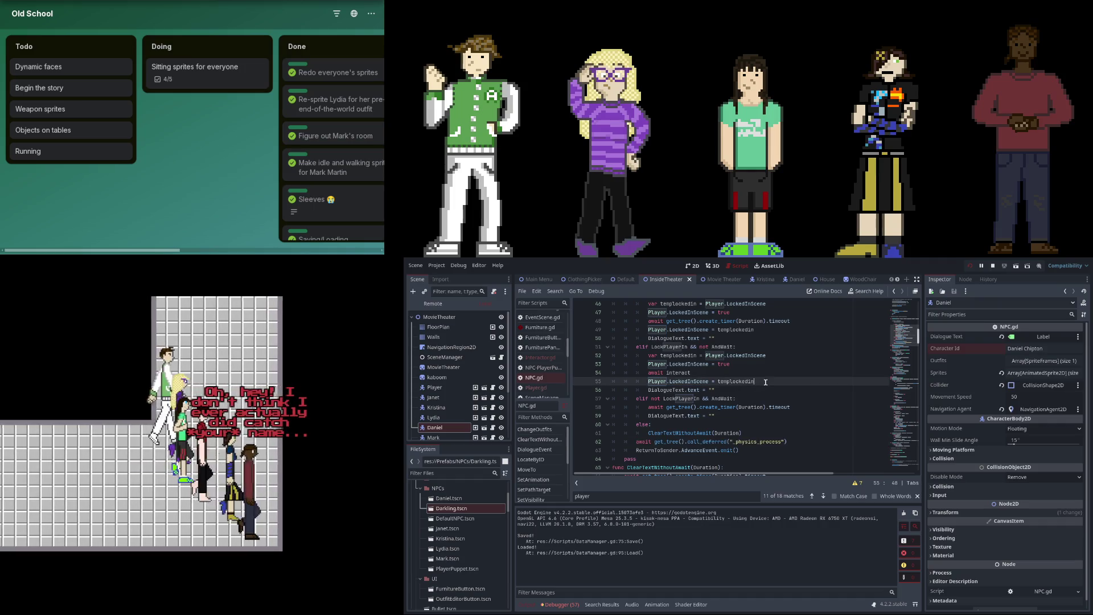
pyautogui.scroll(1, 749, 398)
pyautogui.click(747, 415)
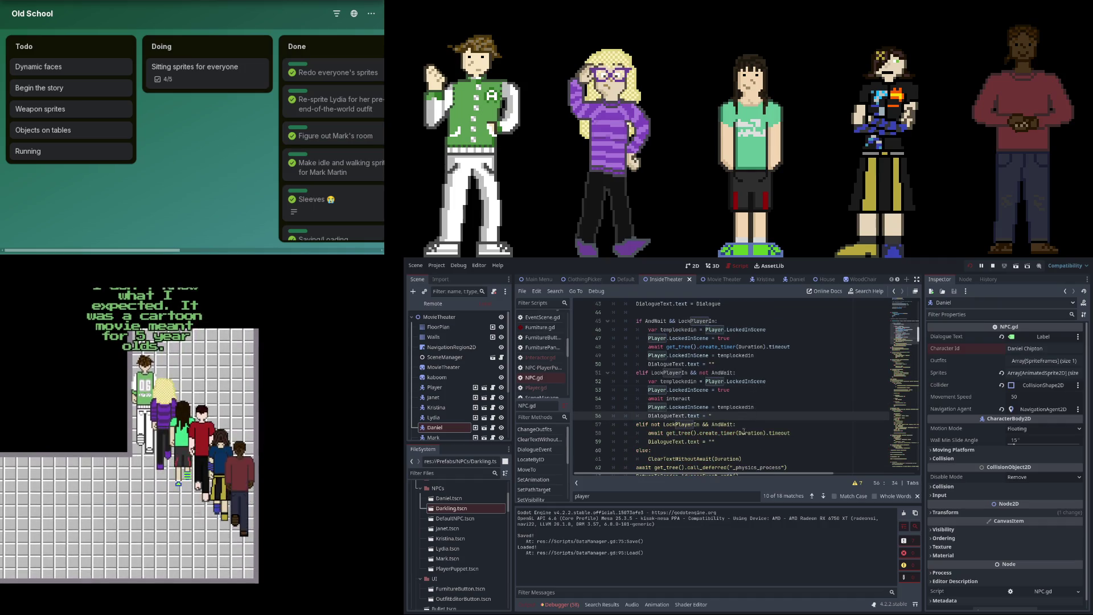
# Add a 'while interact:' loop containing 'pass' below line 56, then stop and relaunch the game.
pyautogui.press('Return')
pyautogui.write('whi')
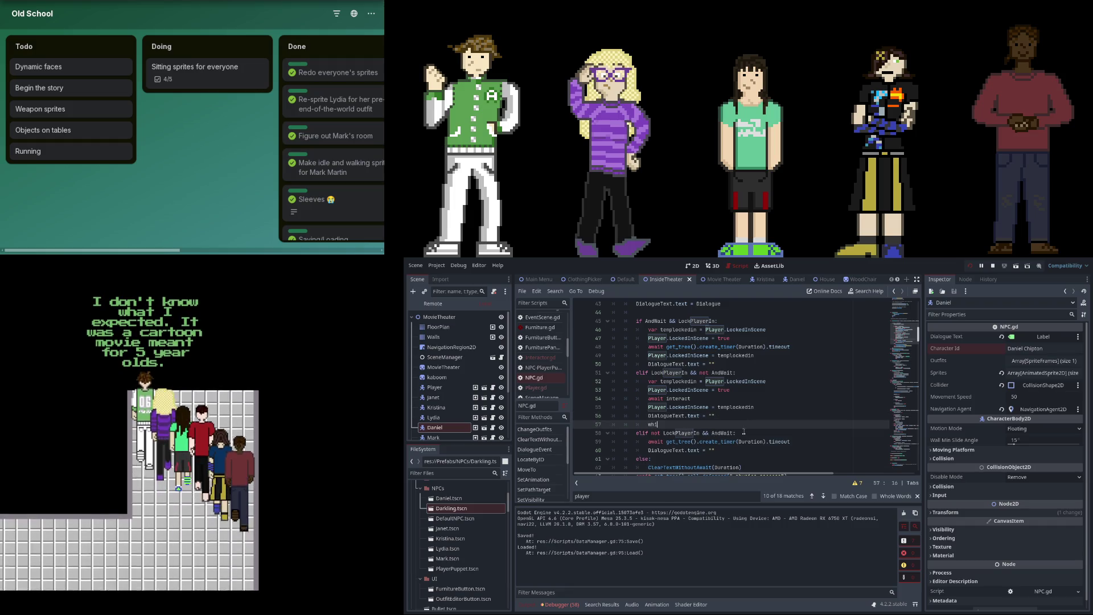
pyautogui.write('le In')
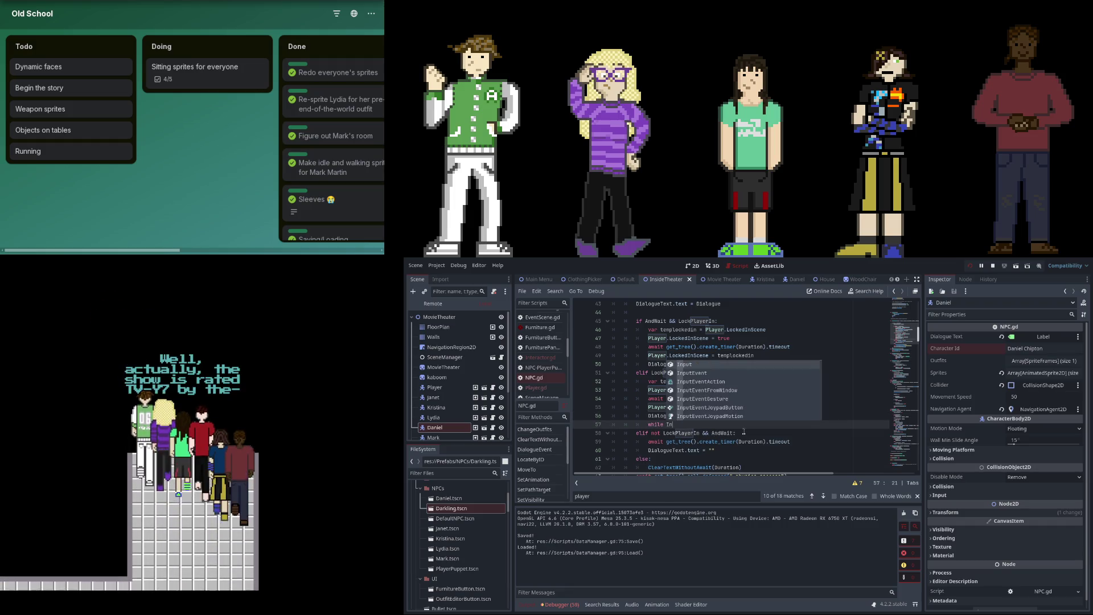
pyautogui.write('put.g')
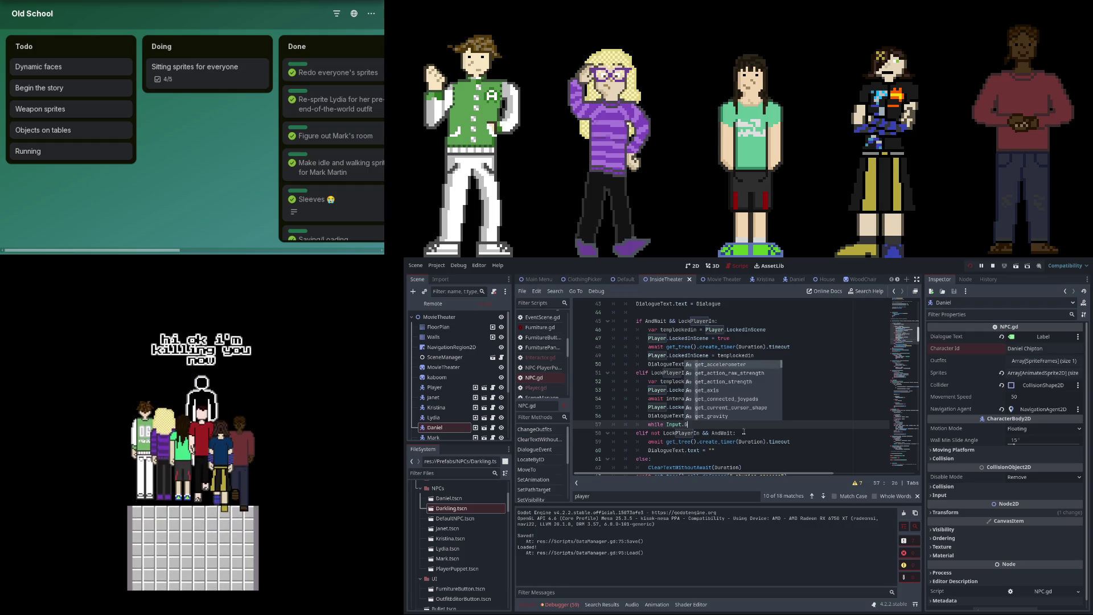
pyautogui.write('et_acti')
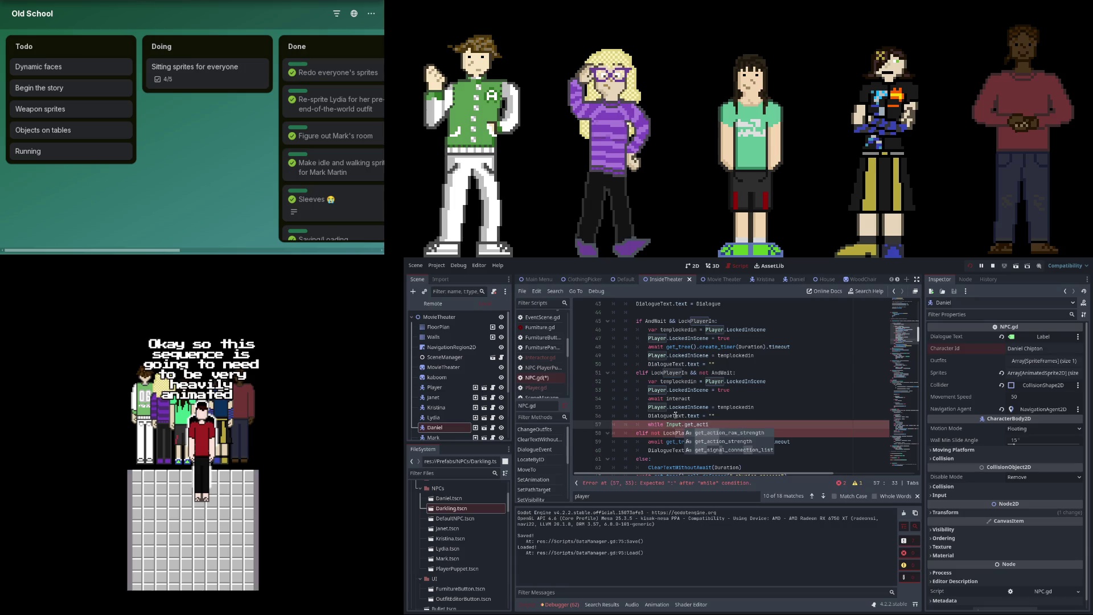
pyautogui.click(673, 425)
pyautogui.hotkey('ctrl', 'BackSpace')
pyautogui.hotkey('ctrl', 'BackSpace')
pyautogui.hotkey('ctrl', 'BackSpace')
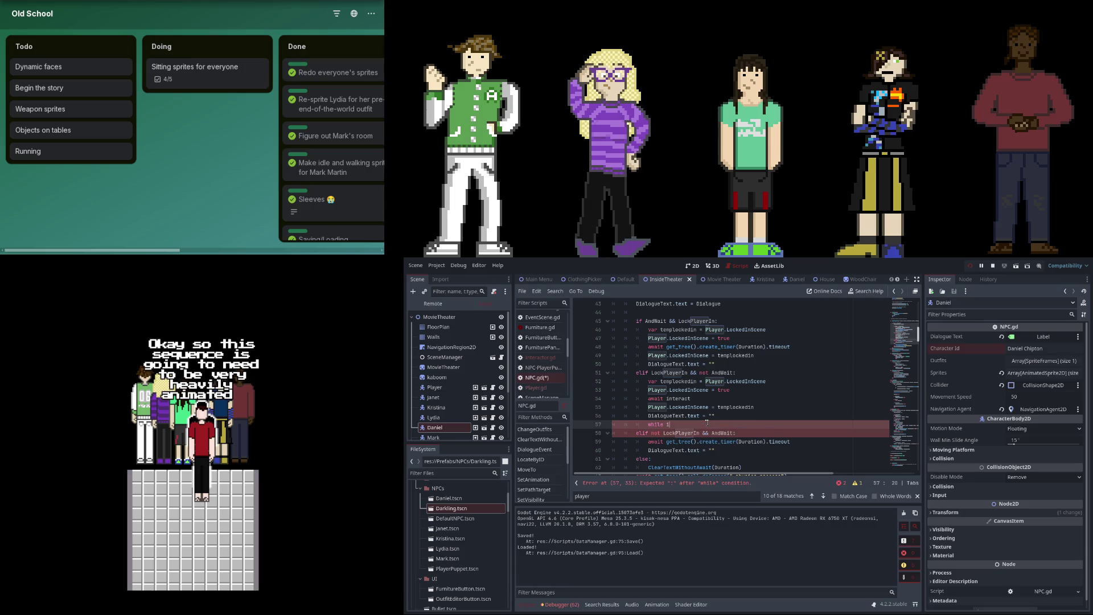
pyautogui.write('interact')
pyautogui.press('Return')
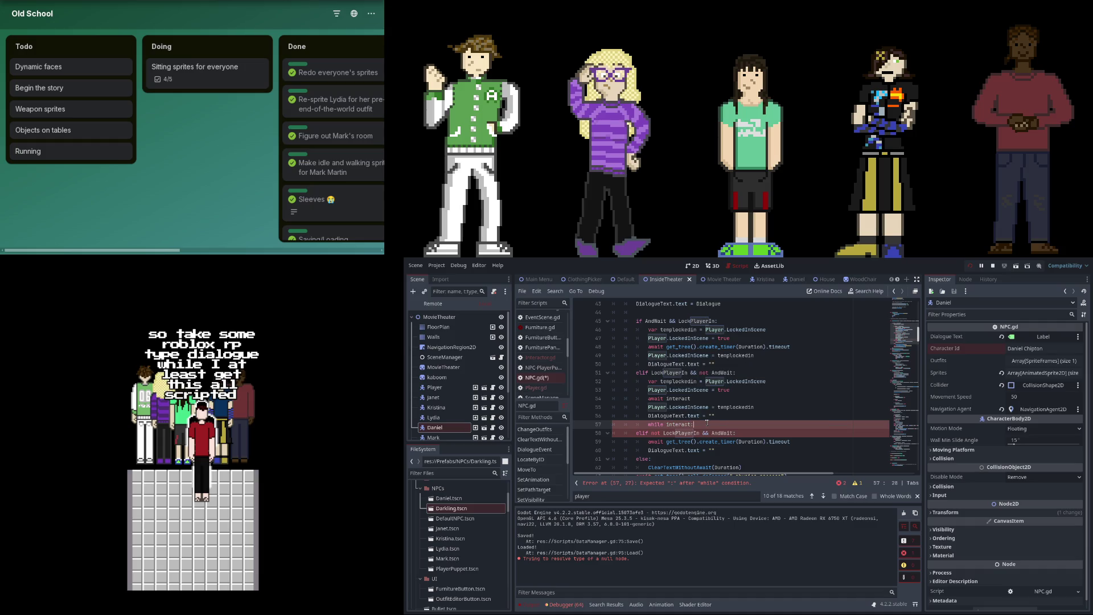
pyautogui.write(':')
pyautogui.press('Return')
pyautogui.write('pass')
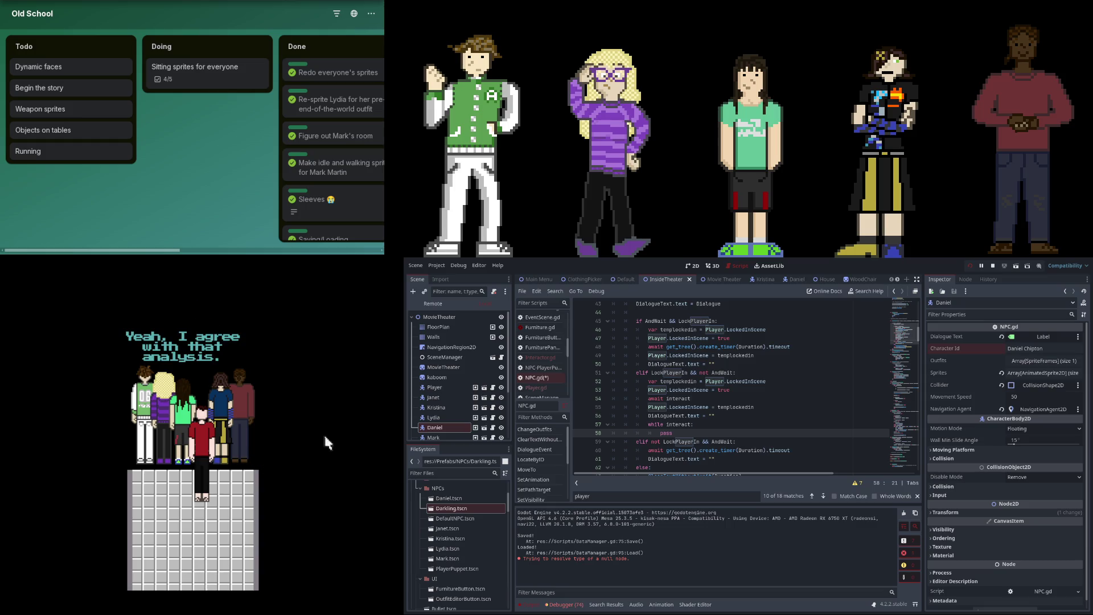
pyautogui.click(970, 266)
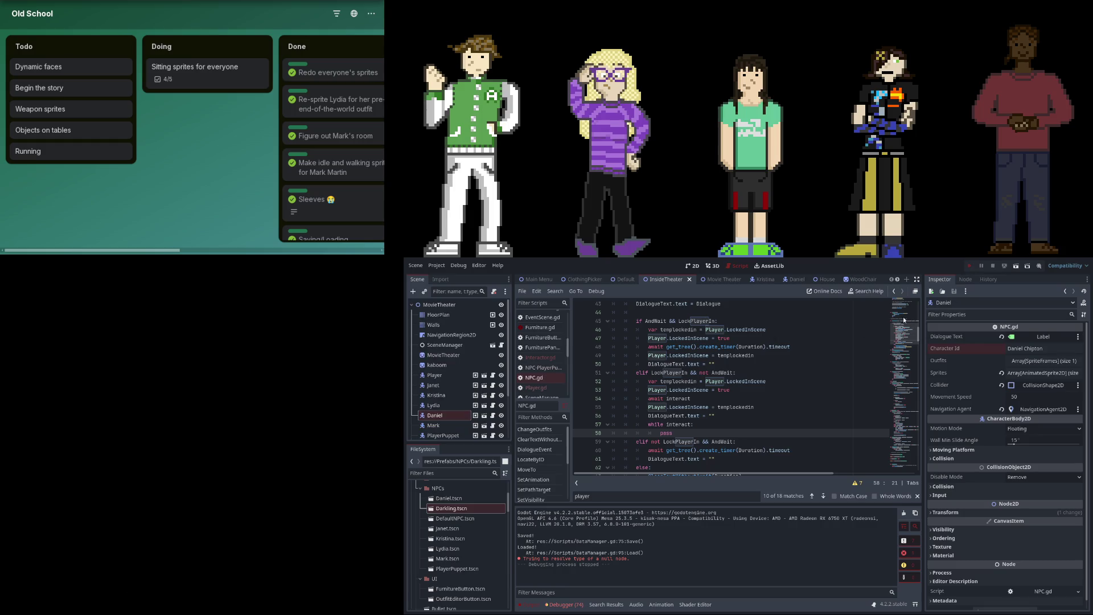
pyautogui.press('F5')
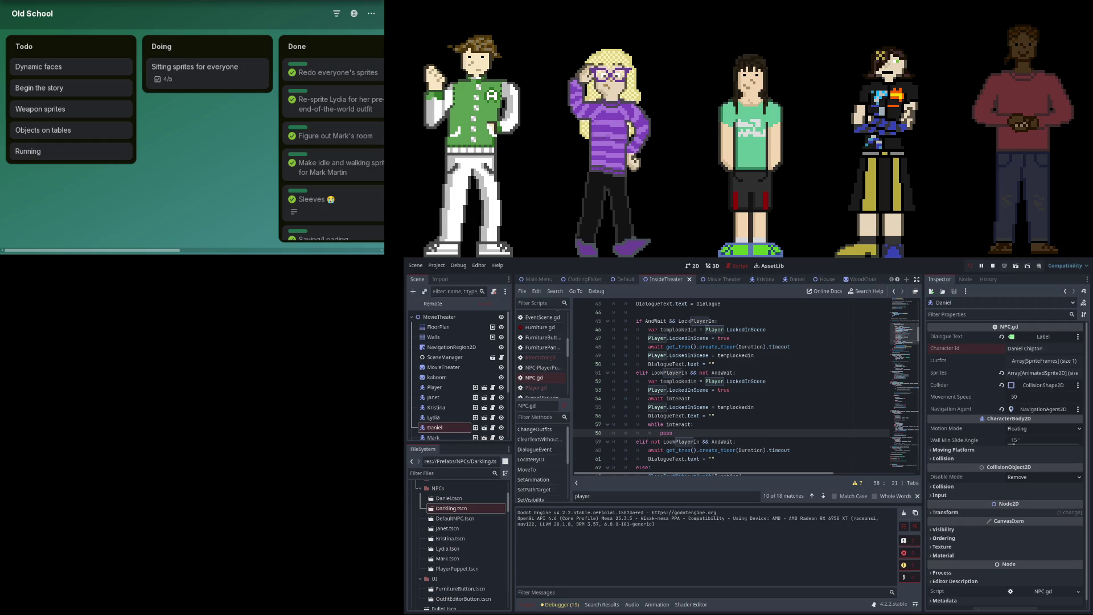
# Switch to the 2D view, select SceneManager and jump to the last page of its events.
pyautogui.click(690, 267)
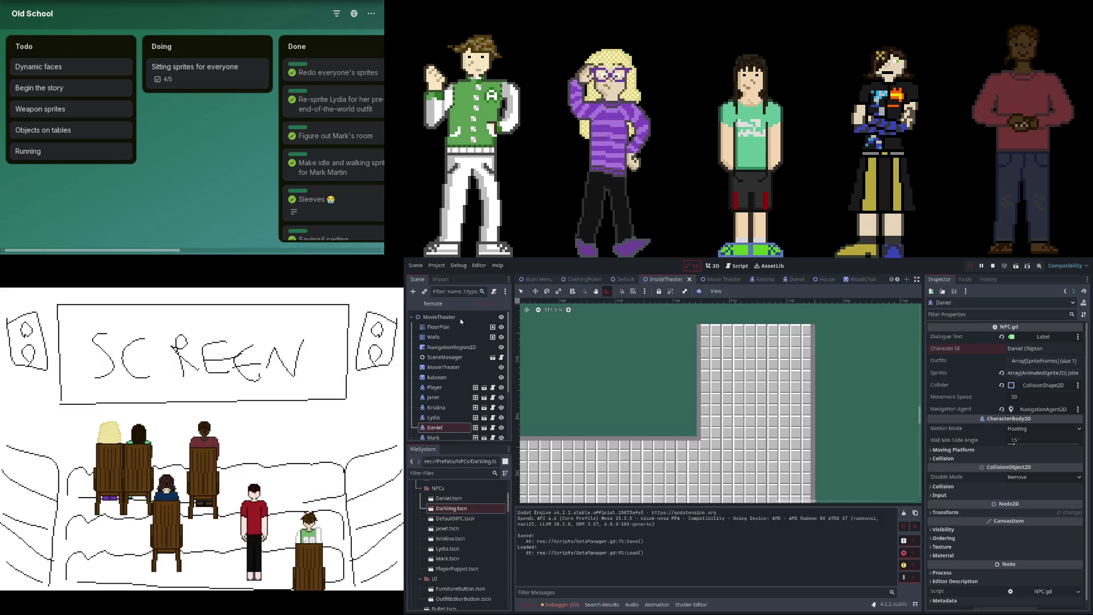
pyautogui.click(450, 357)
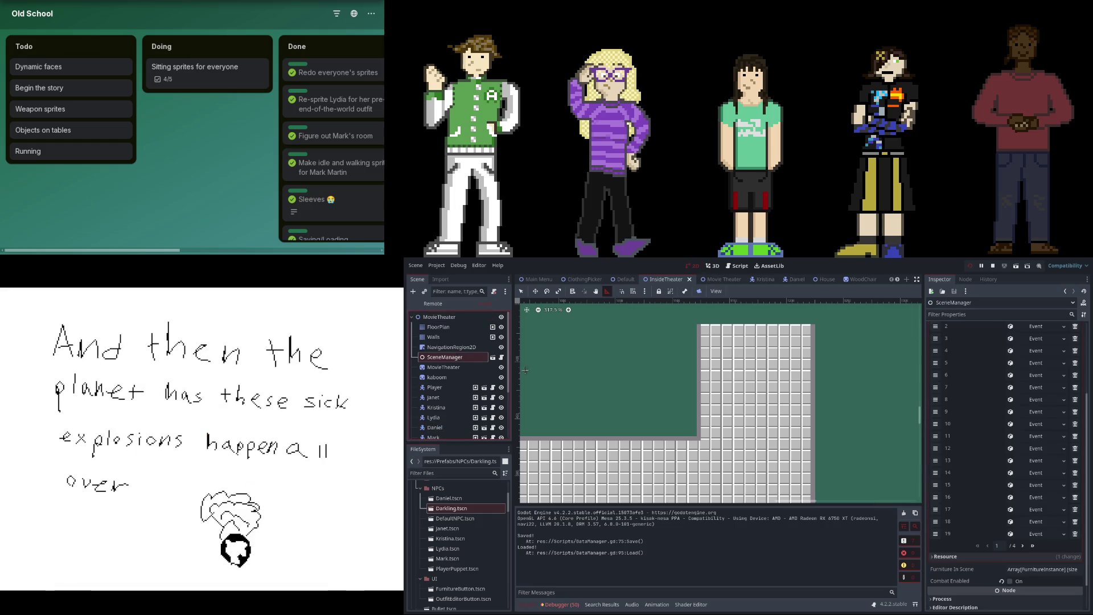
pyautogui.click(1042, 399)
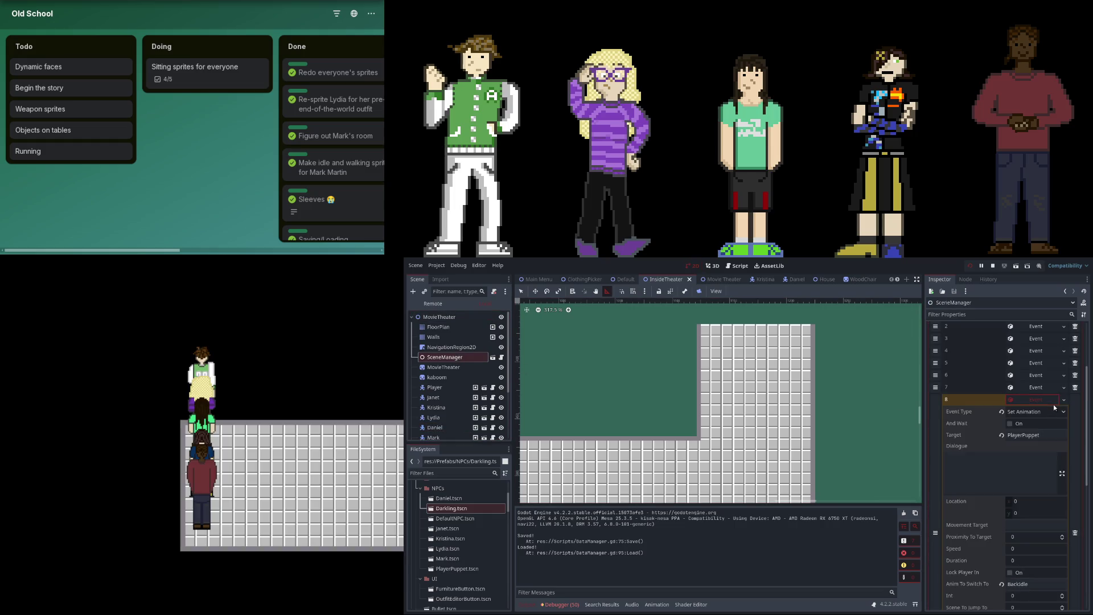
pyautogui.click(1053, 402)
pyautogui.click(1033, 555)
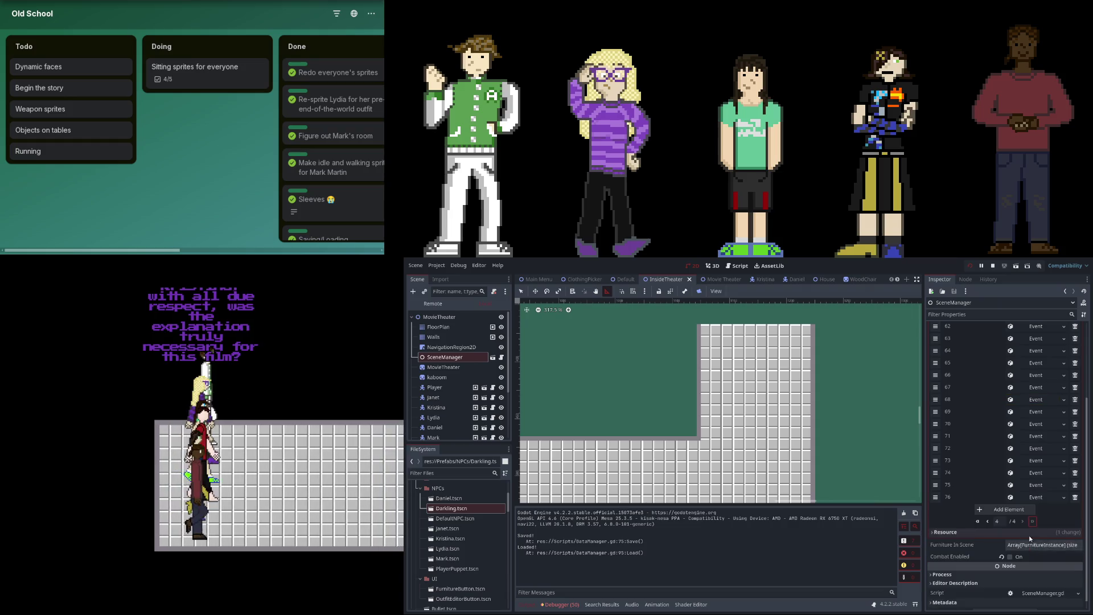
# Expand and collapse events 64 through 68 in turn to check their dialogue contents.
pyautogui.click(1037, 361)
pyautogui.click(1037, 361)
pyautogui.click(1033, 351)
pyautogui.click(1033, 351)
pyautogui.click(1032, 363)
pyautogui.click(1031, 364)
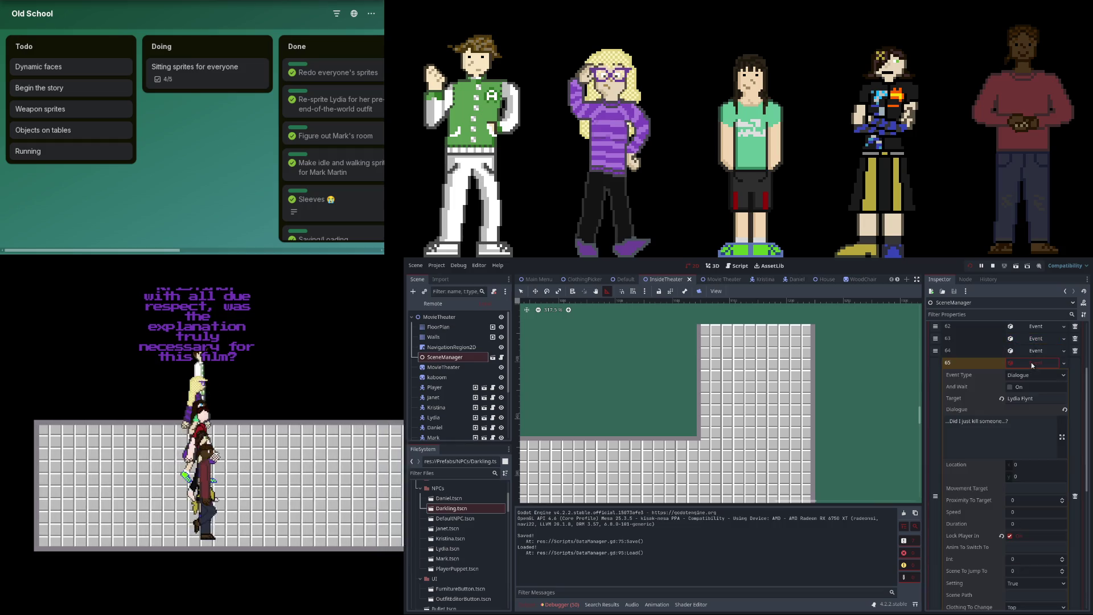
pyautogui.click(1030, 362)
pyautogui.click(1031, 362)
pyautogui.click(1030, 373)
pyautogui.click(1030, 373)
pyautogui.click(1029, 384)
pyautogui.click(1029, 384)
pyautogui.click(1028, 399)
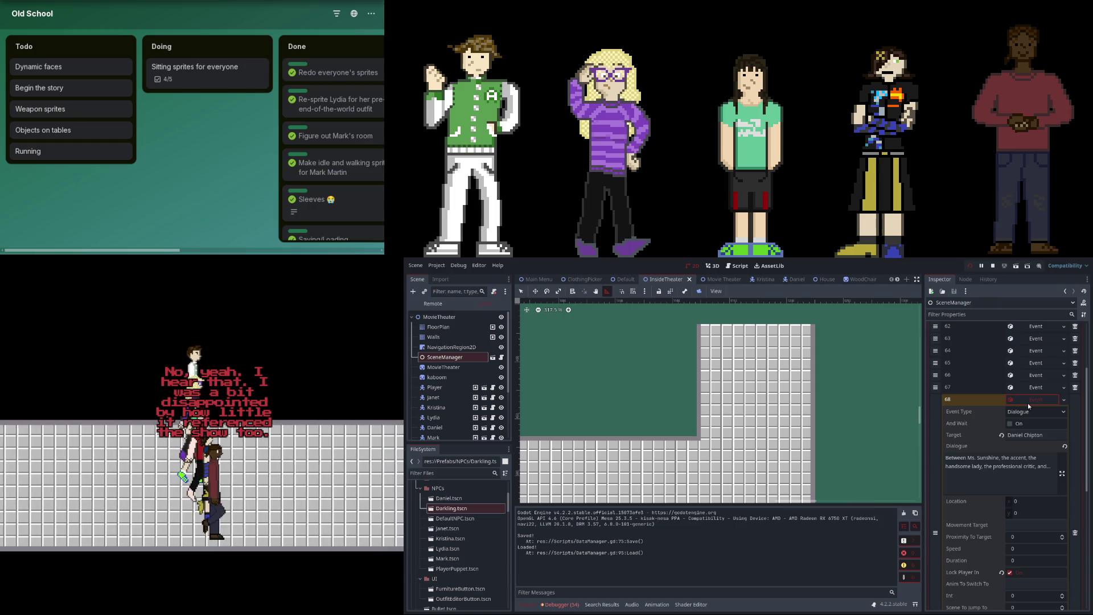
pyautogui.click(1027, 401)
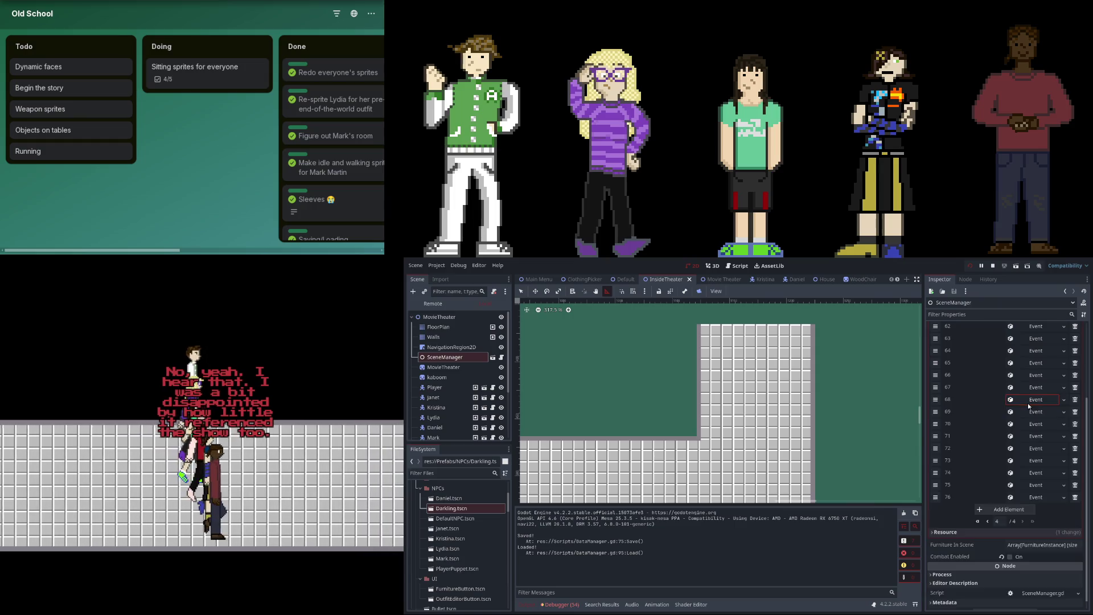
# Add and move a new empty event, undo the misplaced move, and delete empty element 68.
pyautogui.click(1007, 509)
pyautogui.moveTo(936, 507)
pyautogui.mouseDown()
pyautogui.moveTo(936, 399)
pyautogui.moveTo(937, 411)
pyautogui.mouseUp()
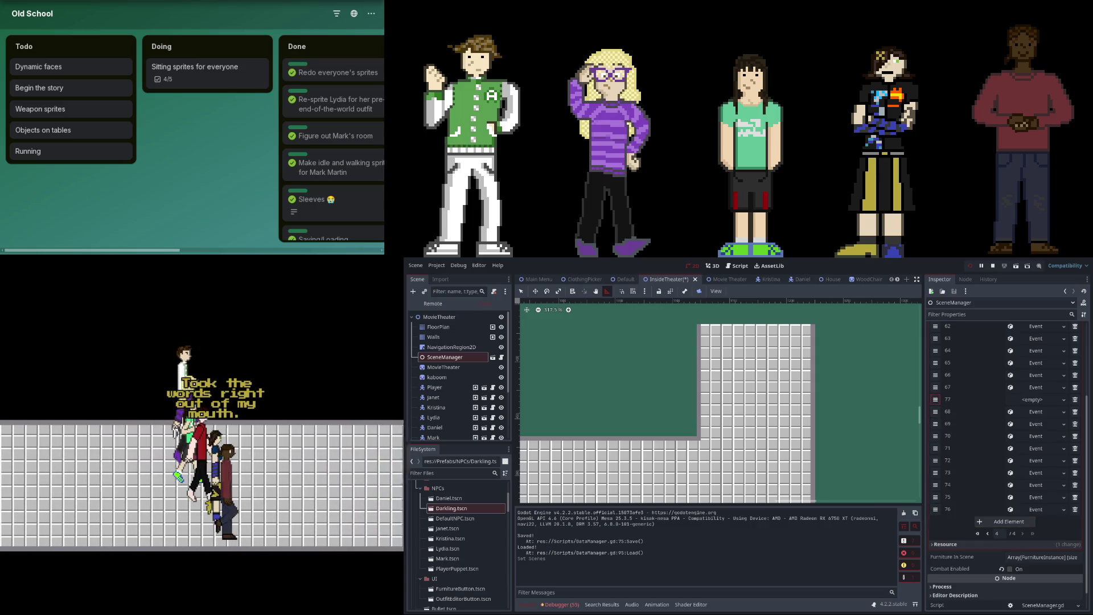
pyautogui.click(1030, 399)
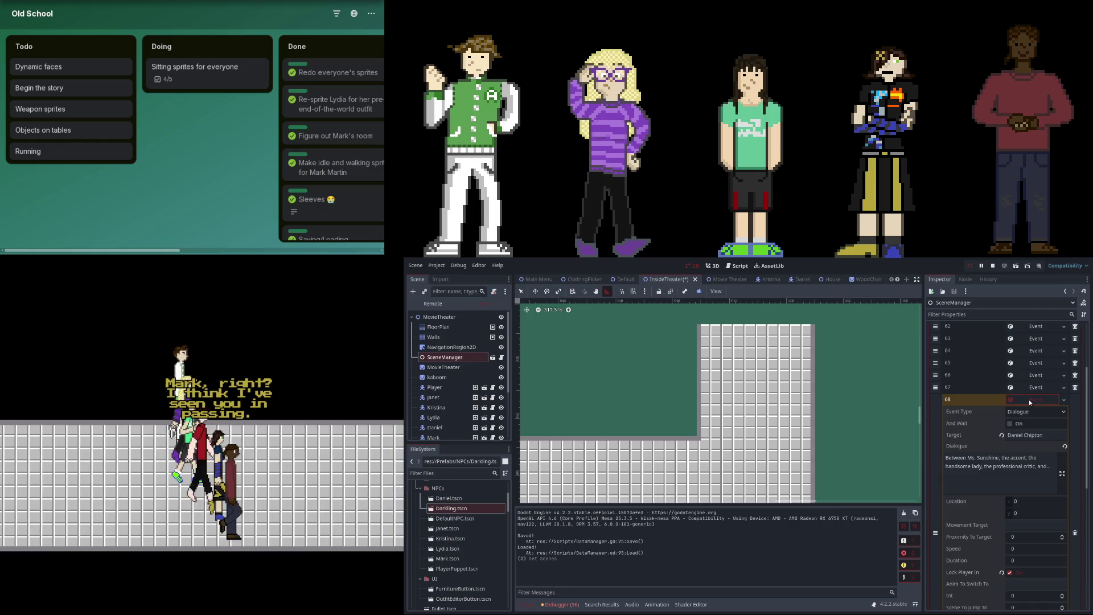
pyautogui.click(1029, 399)
pyautogui.hotkey('ctrl', 'z')
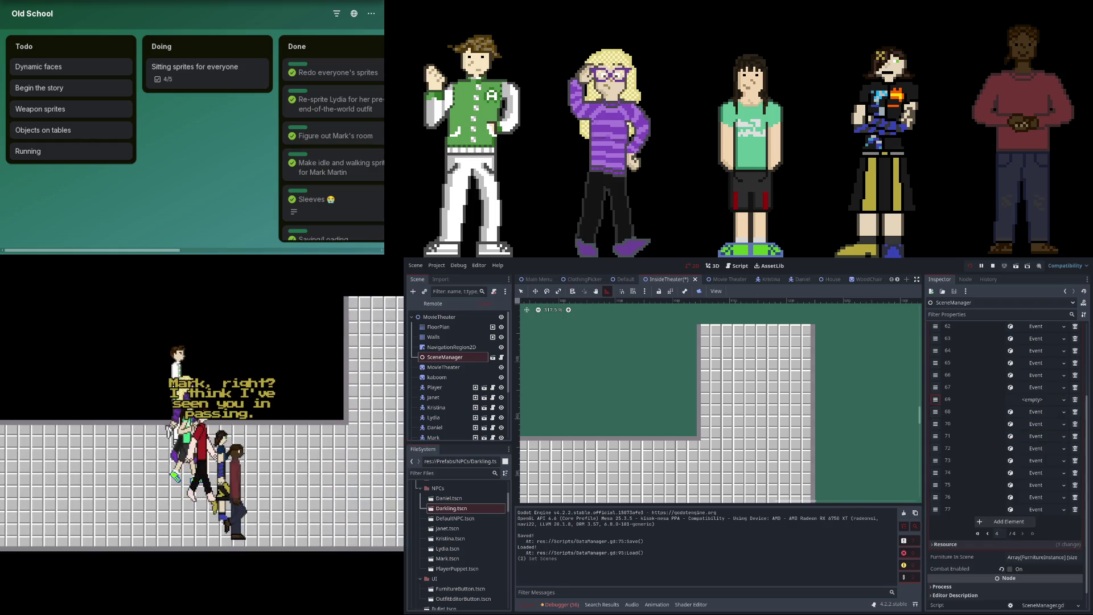
pyautogui.click(1022, 386)
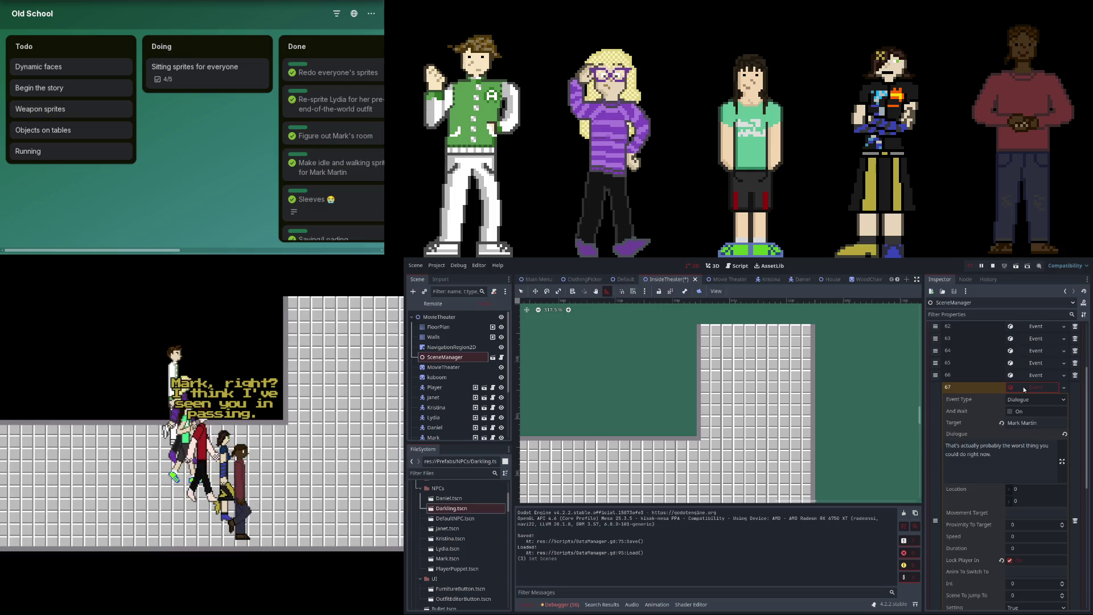
pyautogui.click(1019, 387)
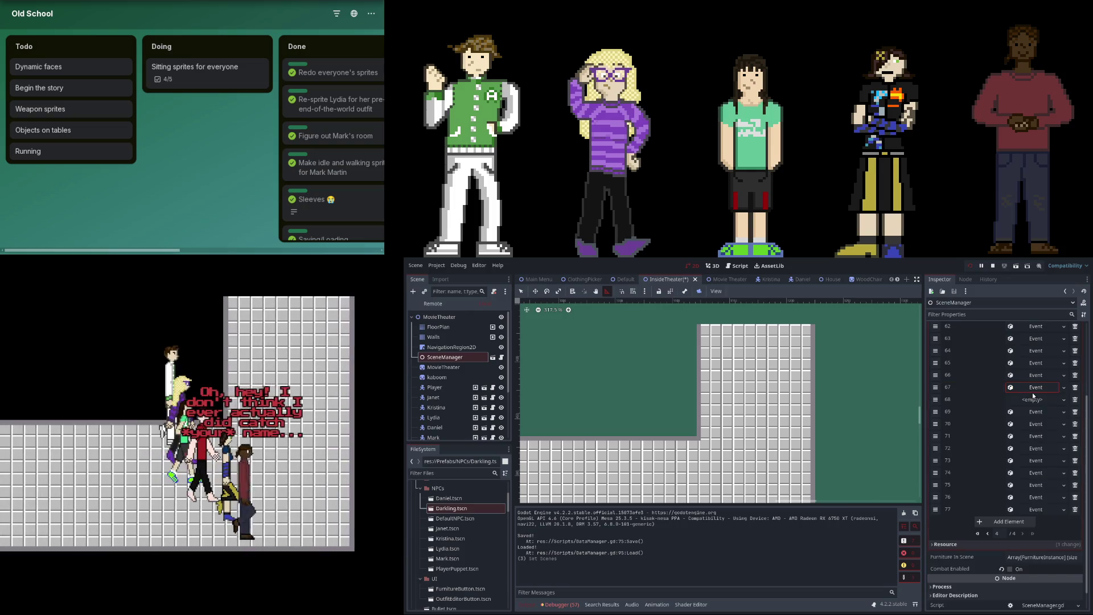
pyautogui.click(1074, 401)
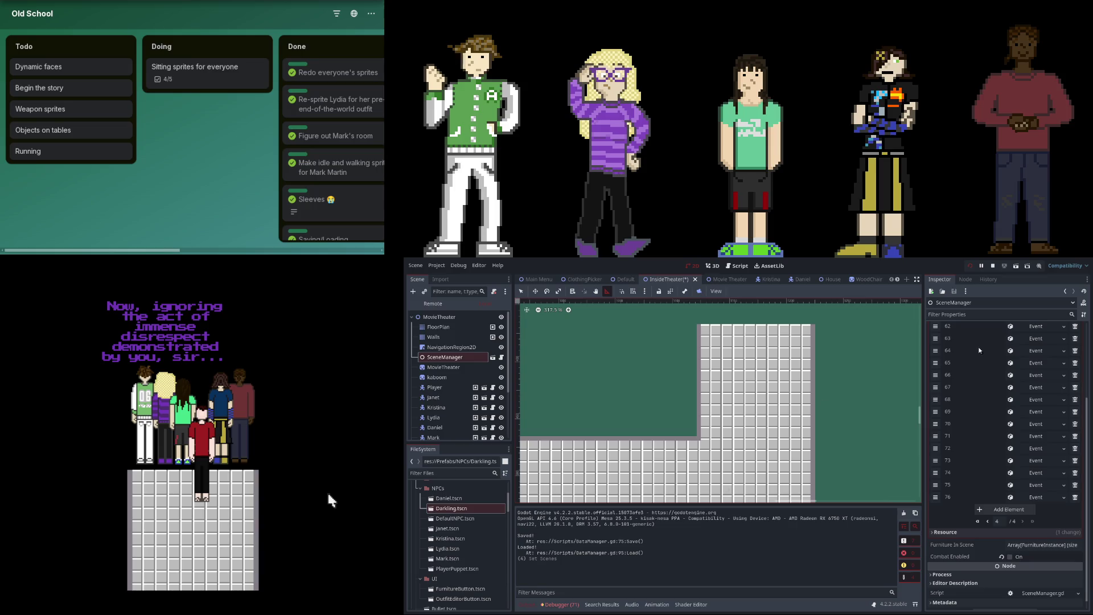
# Pause the game once the theater dialogue stalls mid-cutscene.
pyautogui.click(982, 266)
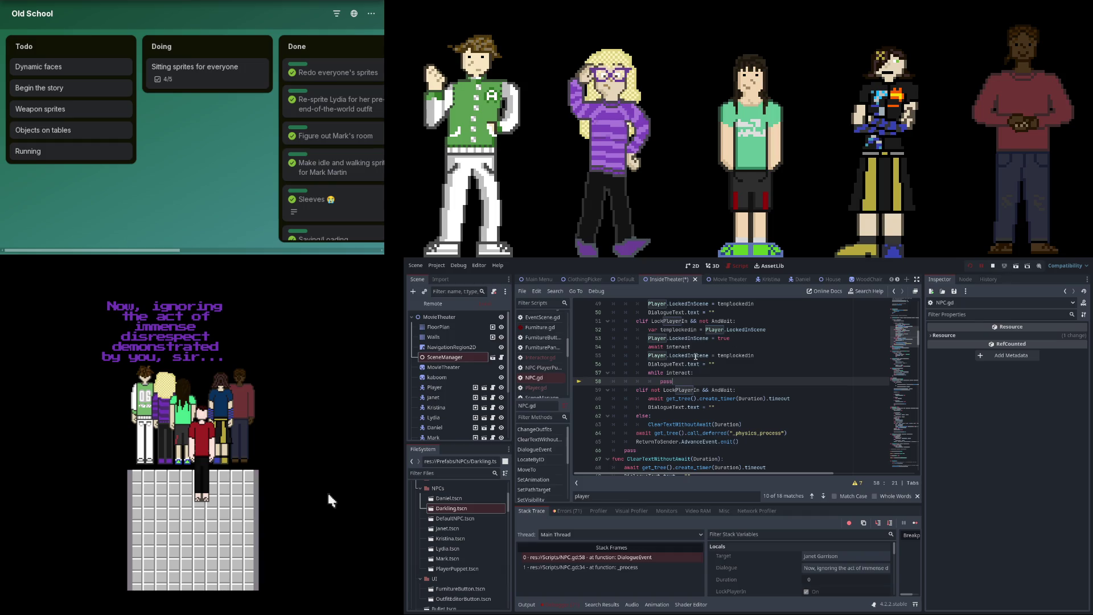
# Delete the 'while interact: pass' lines 57–58 from NPC.gd and save the project.
pyautogui.doubleClick(681, 373)
pyautogui.scroll(2, 681, 440)
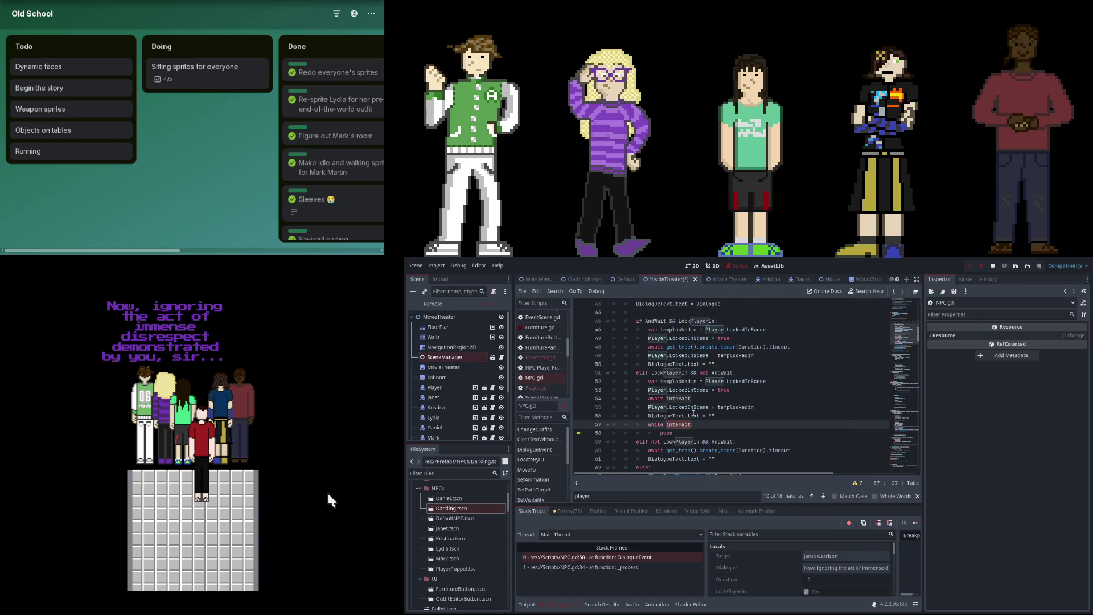
pyautogui.press('Home')
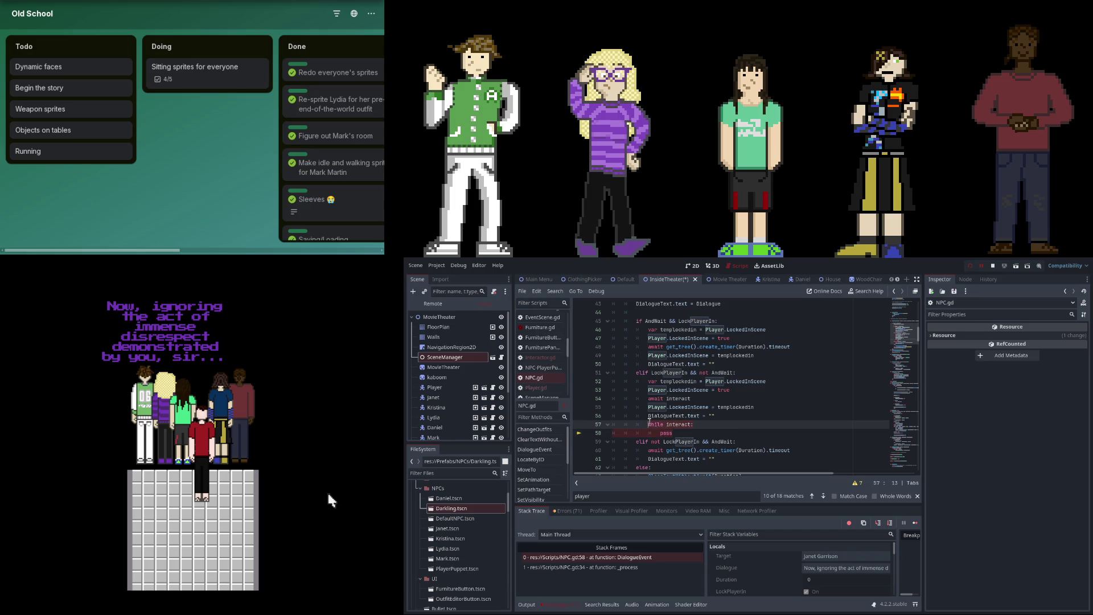
pyautogui.scroll(-1, 720, 426)
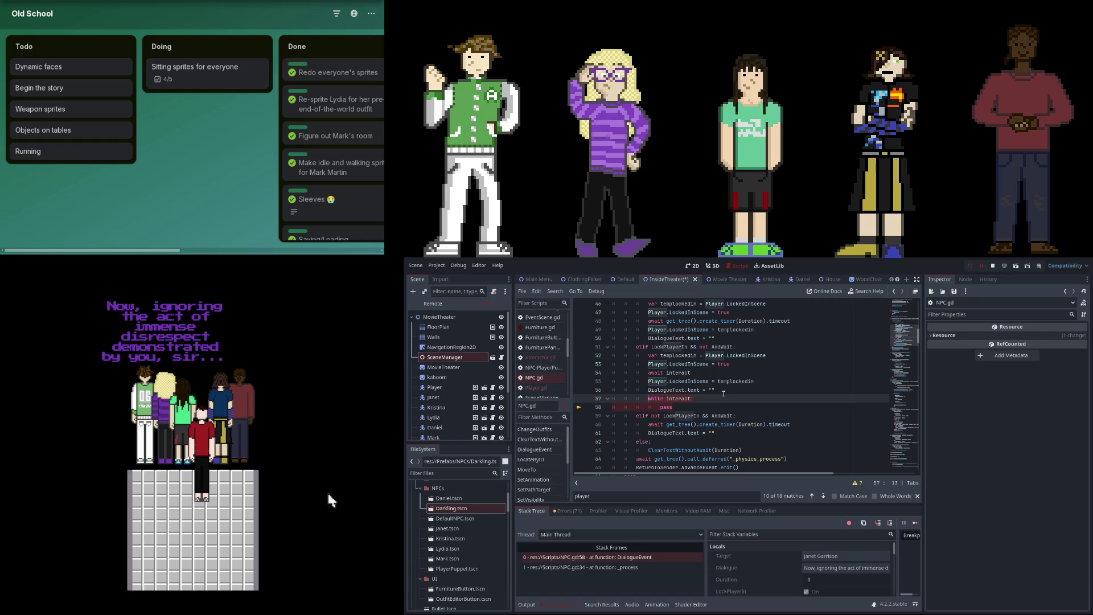
pyautogui.scroll(3, 725, 393)
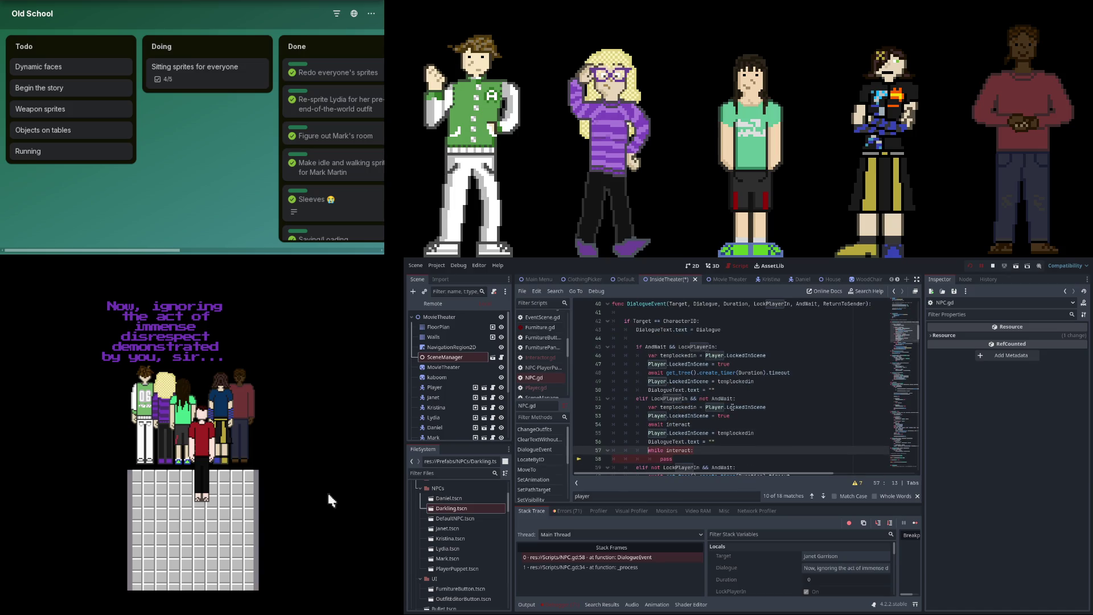
pyautogui.scroll(-2, 730, 409)
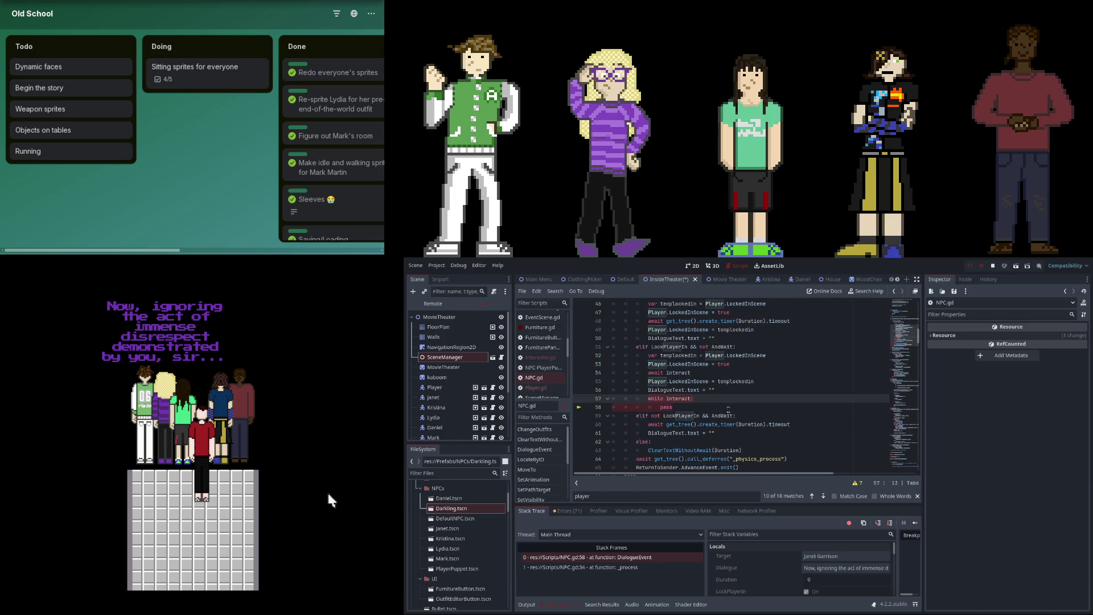
pyautogui.scroll(1, 728, 409)
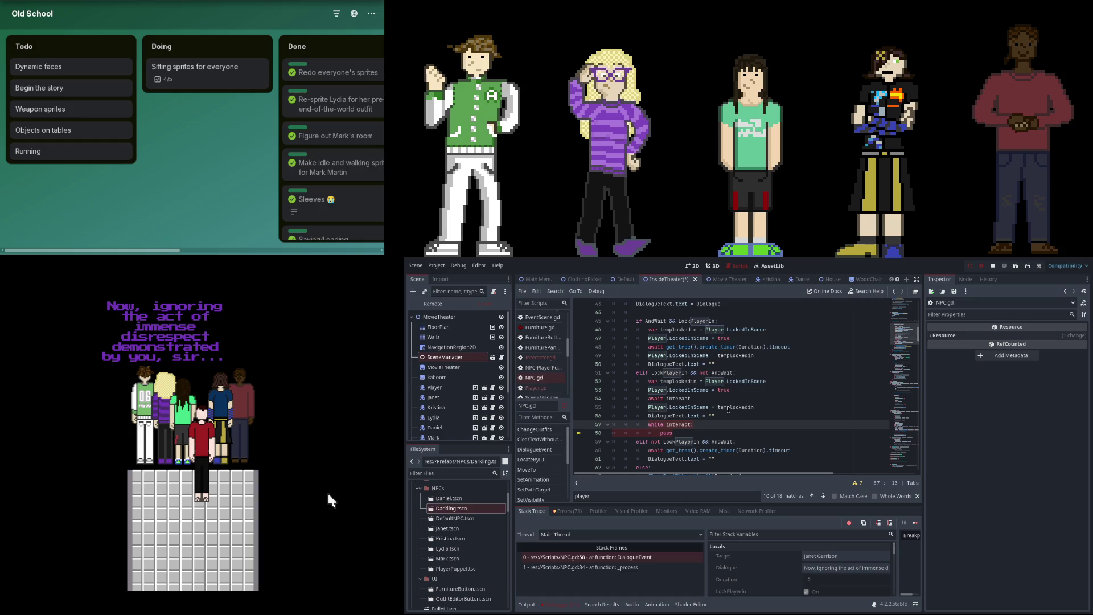
pyautogui.press('BackSpace')
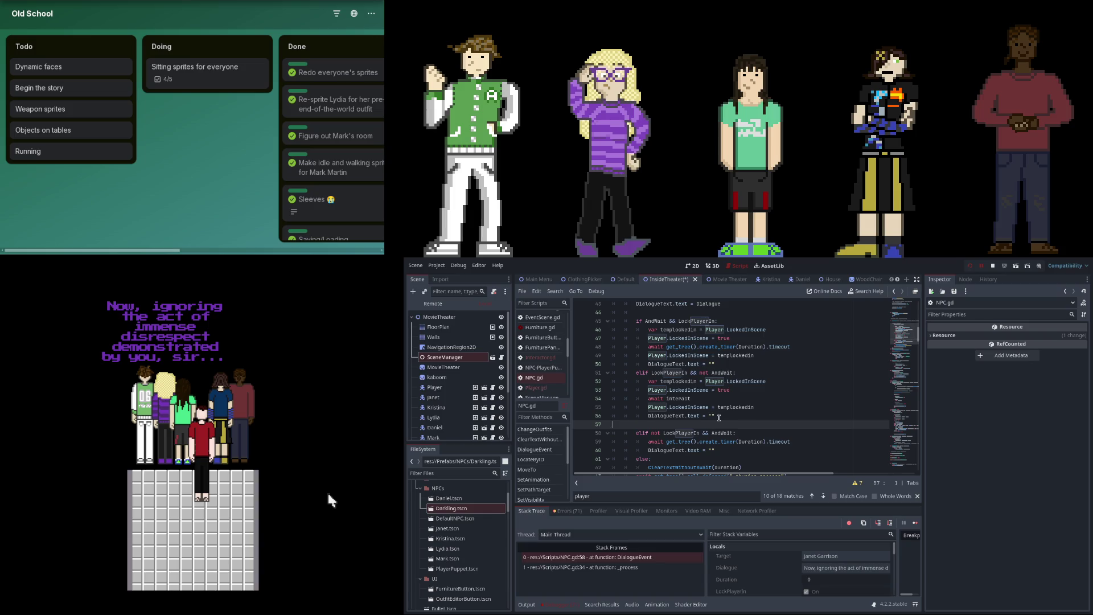
pyautogui.press('BackSpace')
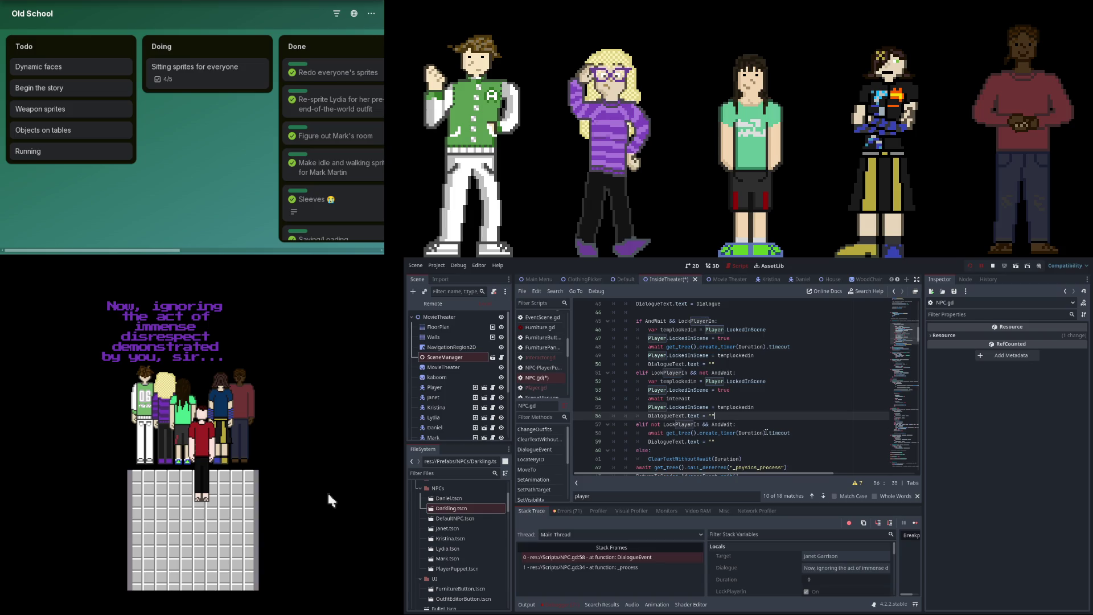
pyautogui.scroll(-4, 764, 431)
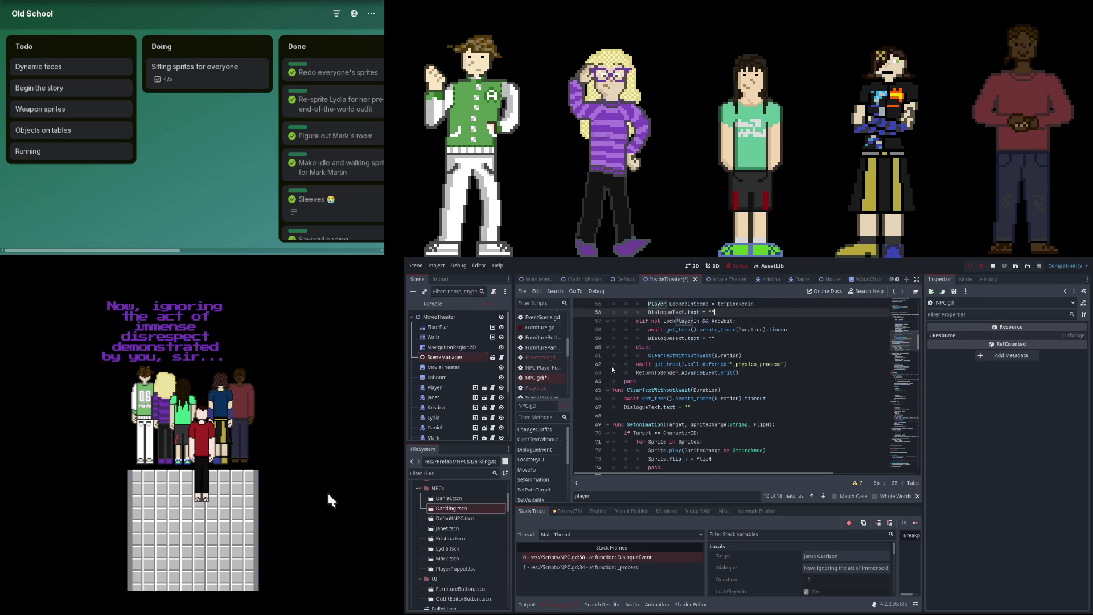
pyautogui.click(763, 373)
pyautogui.scroll(2, 754, 401)
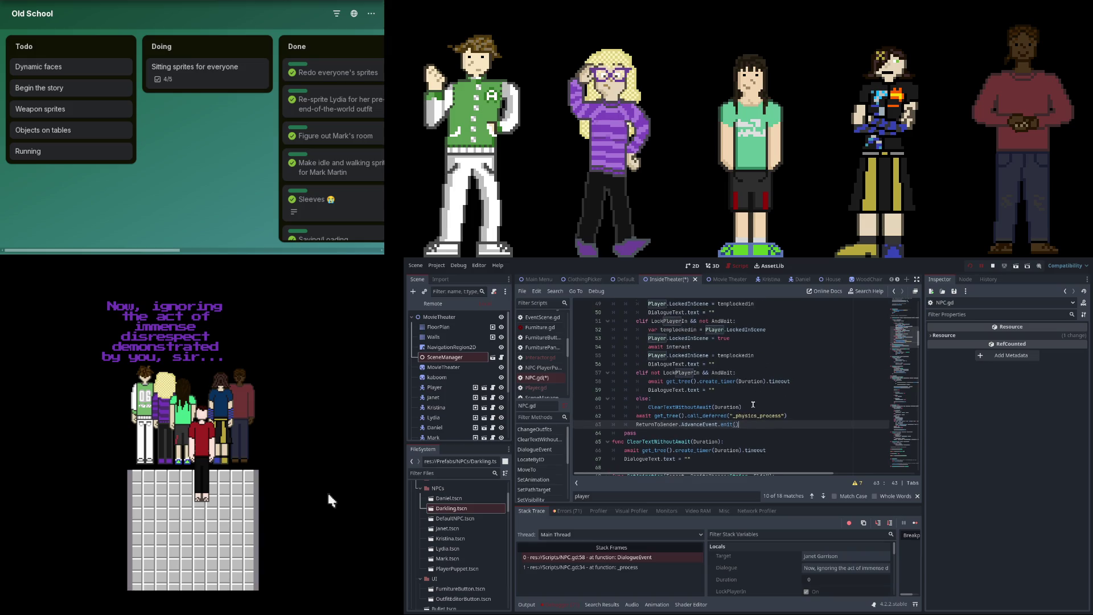
pyautogui.click(790, 409)
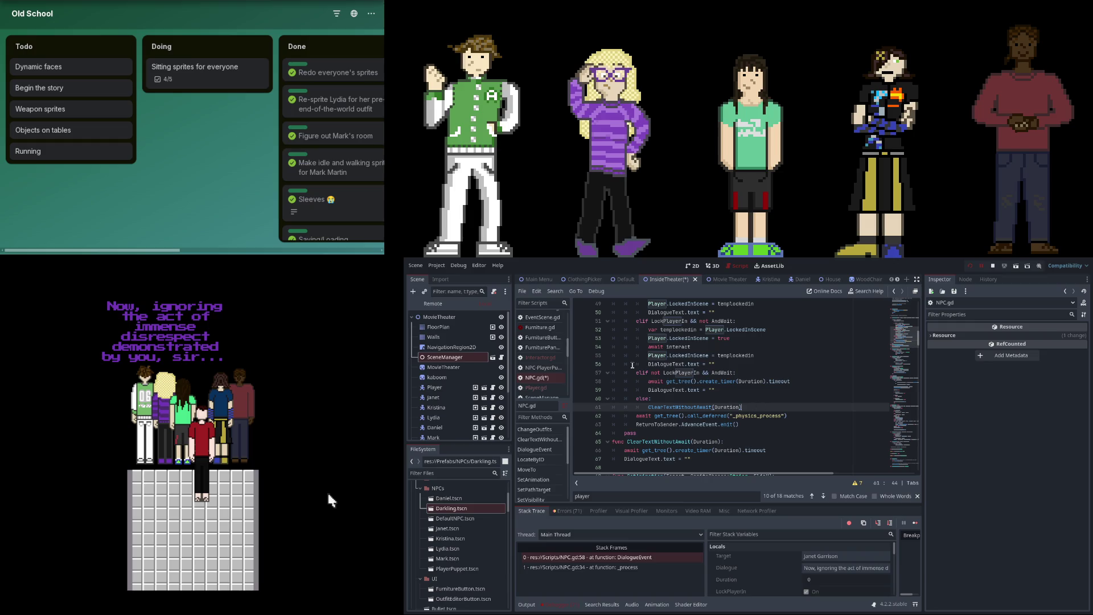
pyautogui.hotkey('ctrl', 's')
# Glance at Interactor.gd, then open the EventScene.gd script.
pyautogui.click(555, 360)
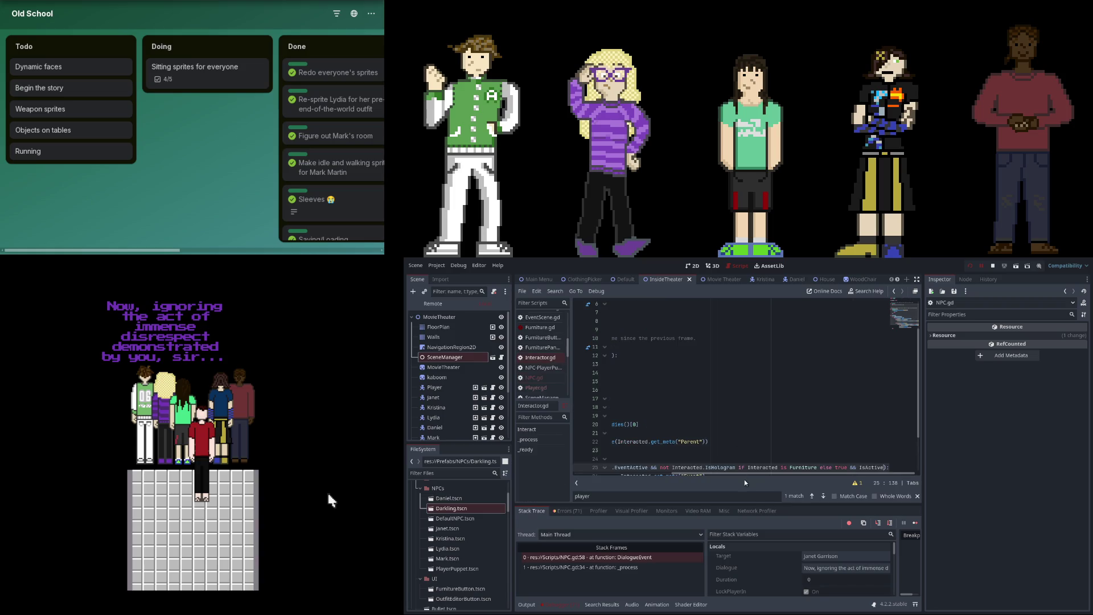
pyautogui.moveTo(745, 474); pyautogui.dragTo(648, 474)
pyautogui.scroll(1, 551, 365)
pyautogui.scroll(2, 552, 365)
pyautogui.click(558, 349)
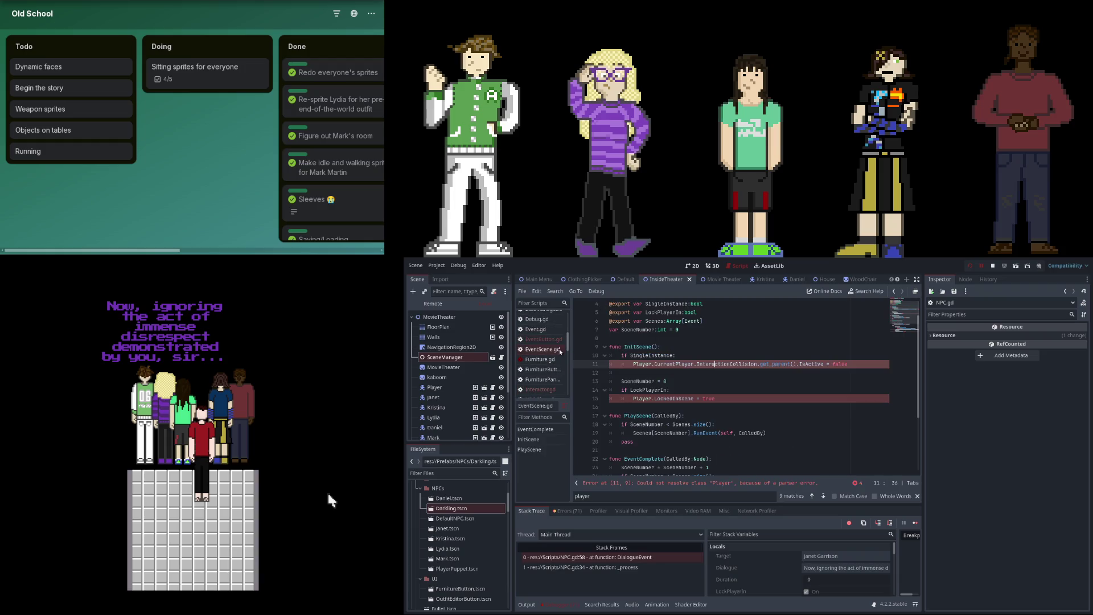
# Review EventComplete's Scenes[SceneNumber] call on line 25 and timer await on line 29, then open Event.gd.
pyautogui.scroll(-1, 751, 431)
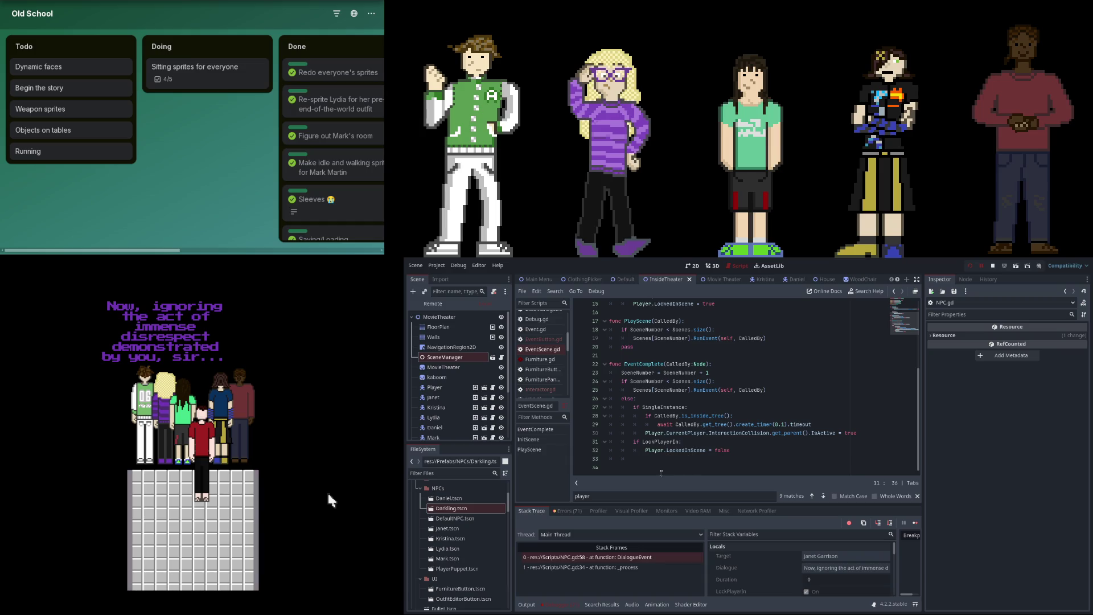
pyautogui.scroll(1, 661, 472)
pyautogui.scroll(-1, 664, 472)
pyautogui.click(658, 390)
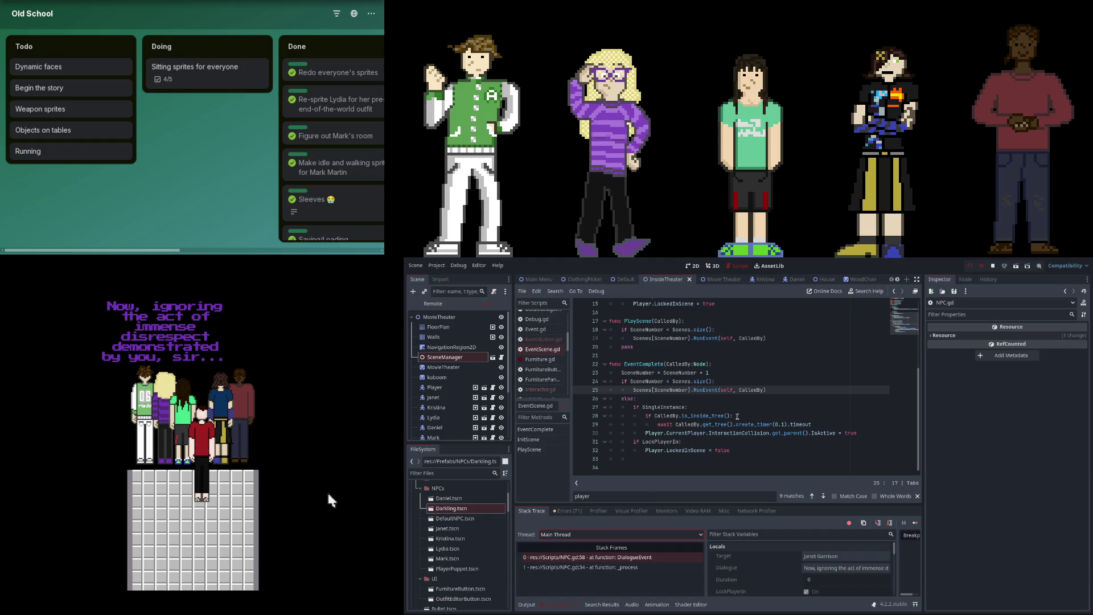
pyautogui.doubleClick(670, 426)
pyautogui.moveTo(670, 426); pyautogui.dragTo(813, 425)
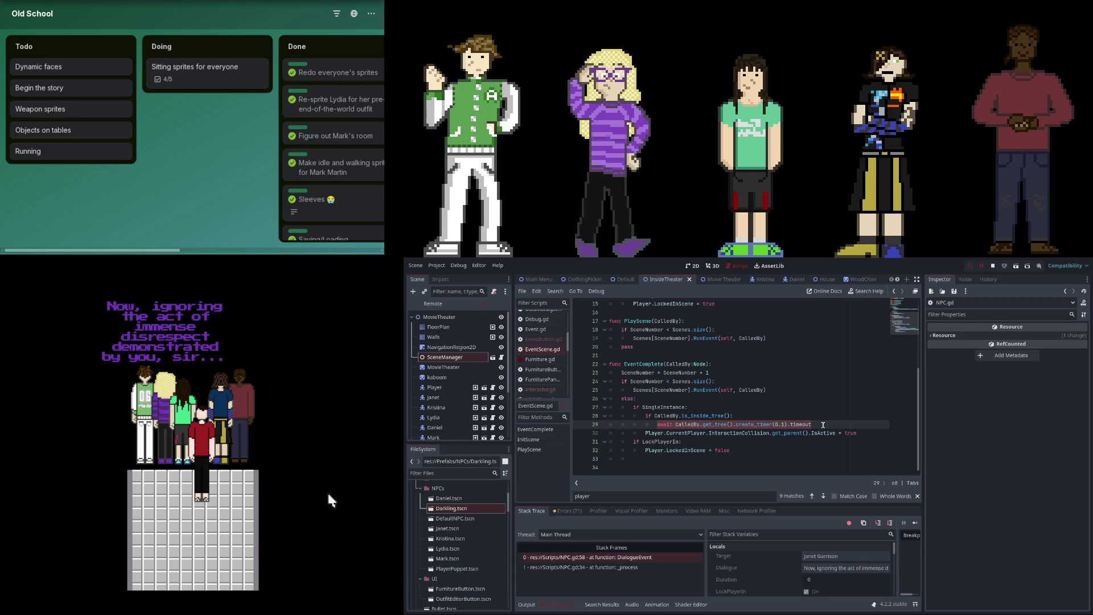
pyautogui.click(669, 425)
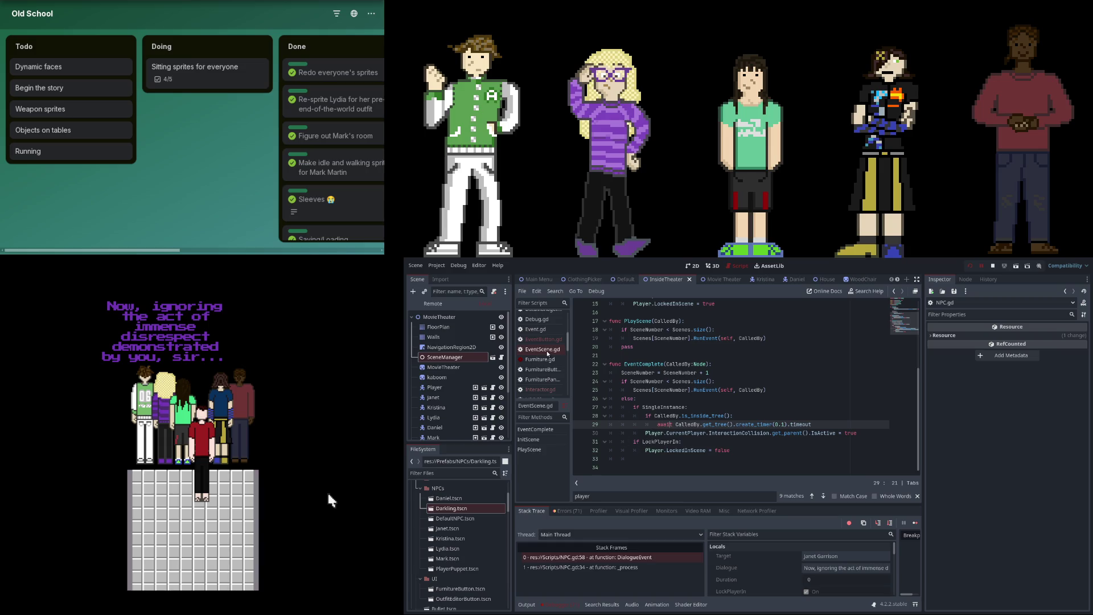
pyautogui.scroll(1, 547, 337)
pyautogui.click(536, 340)
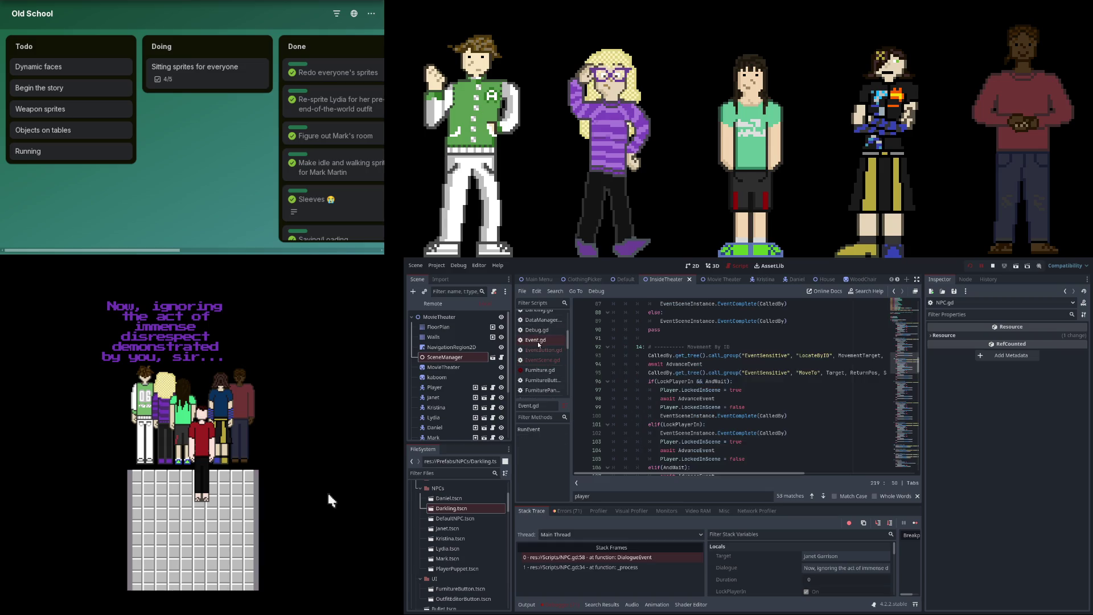
pyautogui.scroll(-1, 710, 421)
pyautogui.scroll(2, 710, 420)
pyautogui.scroll(13, 706, 420)
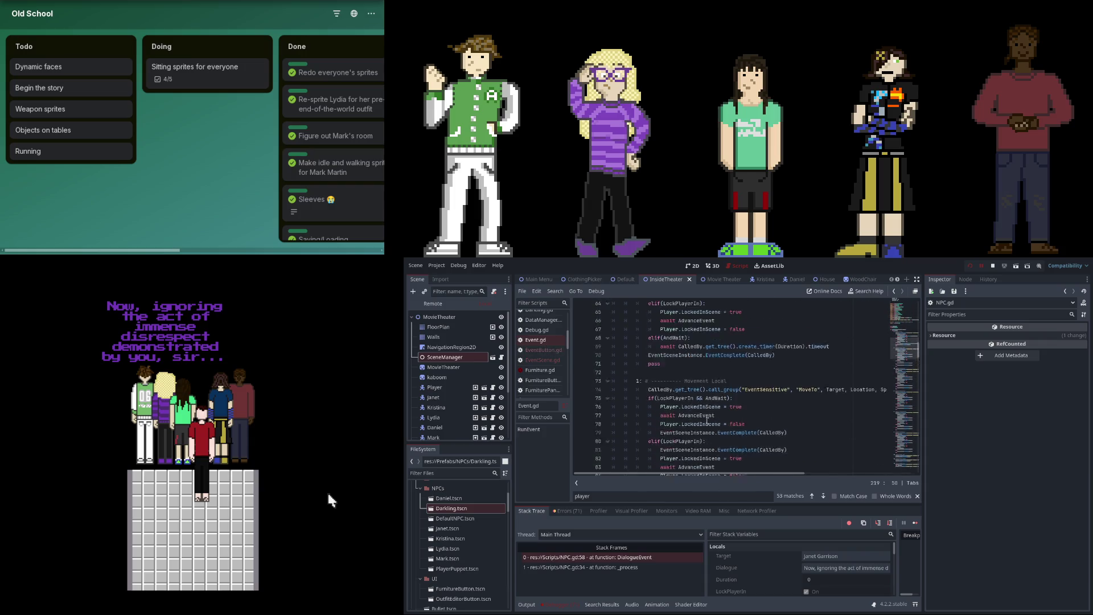
pyautogui.scroll(-2, 706, 420)
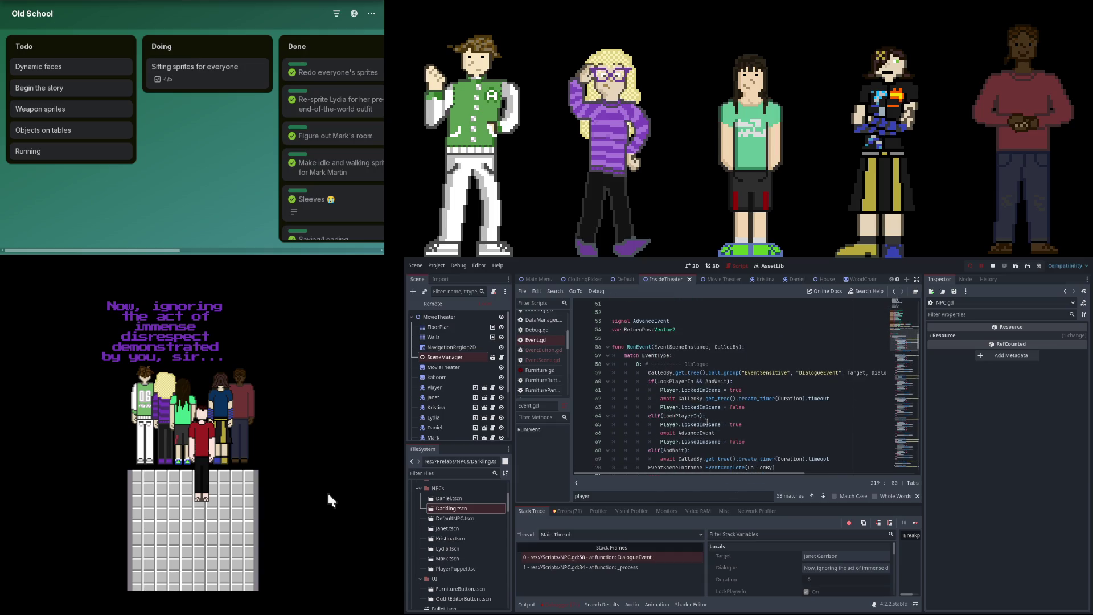
pyautogui.scroll(-2, 742, 407)
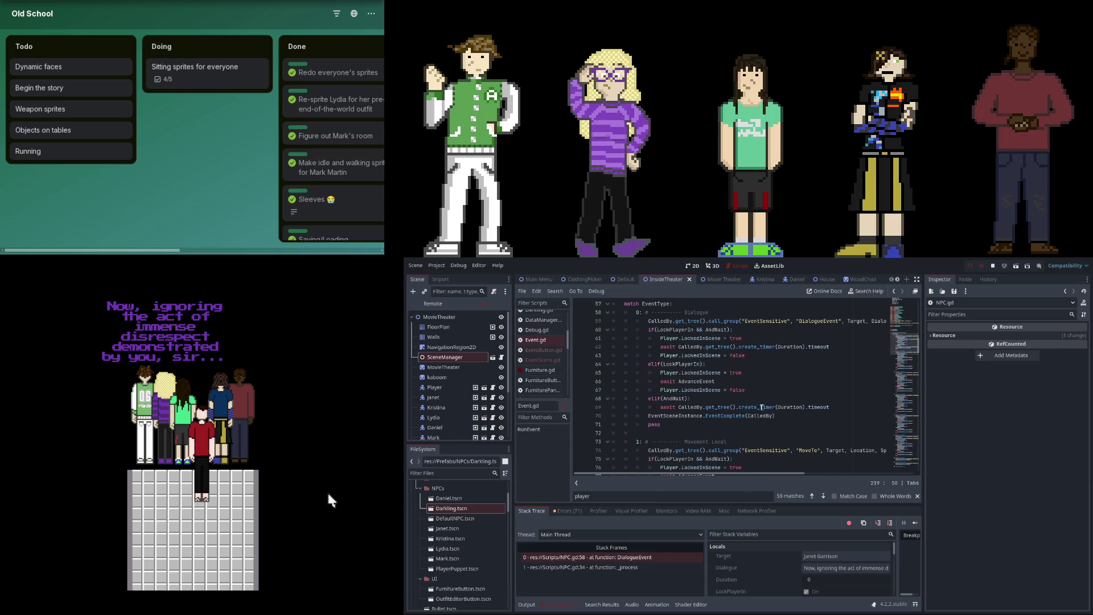
pyautogui.click(835, 407)
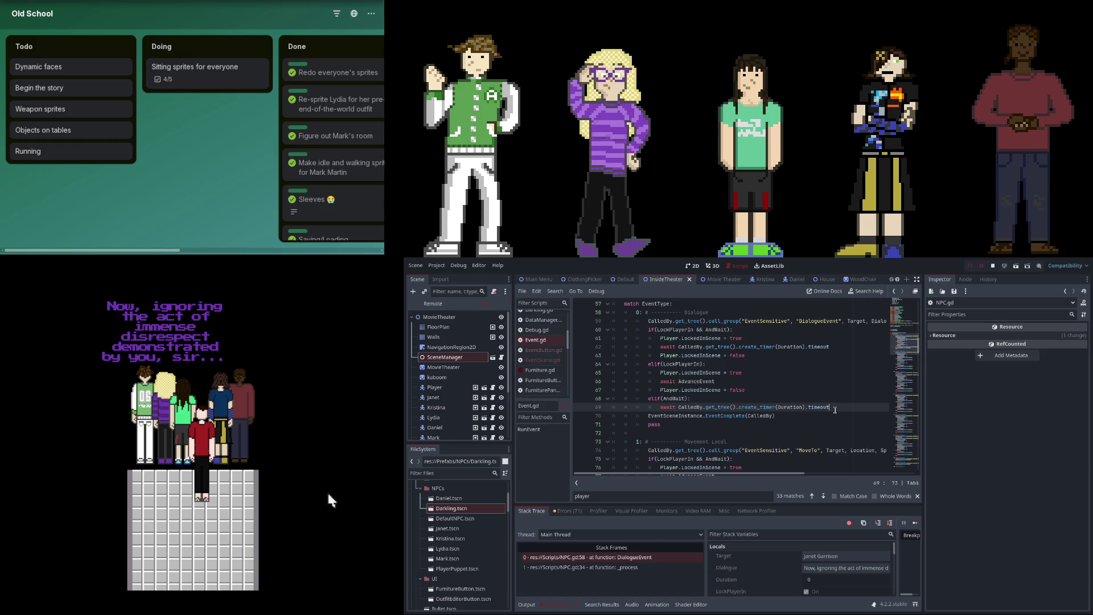
pyautogui.click(746, 389)
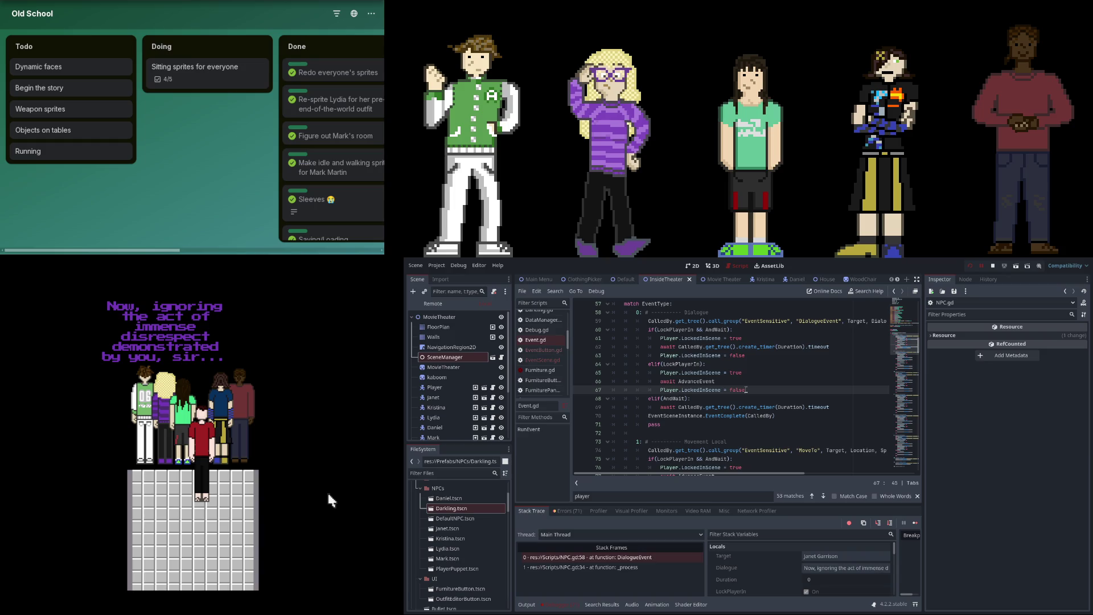
pyautogui.click(702, 364)
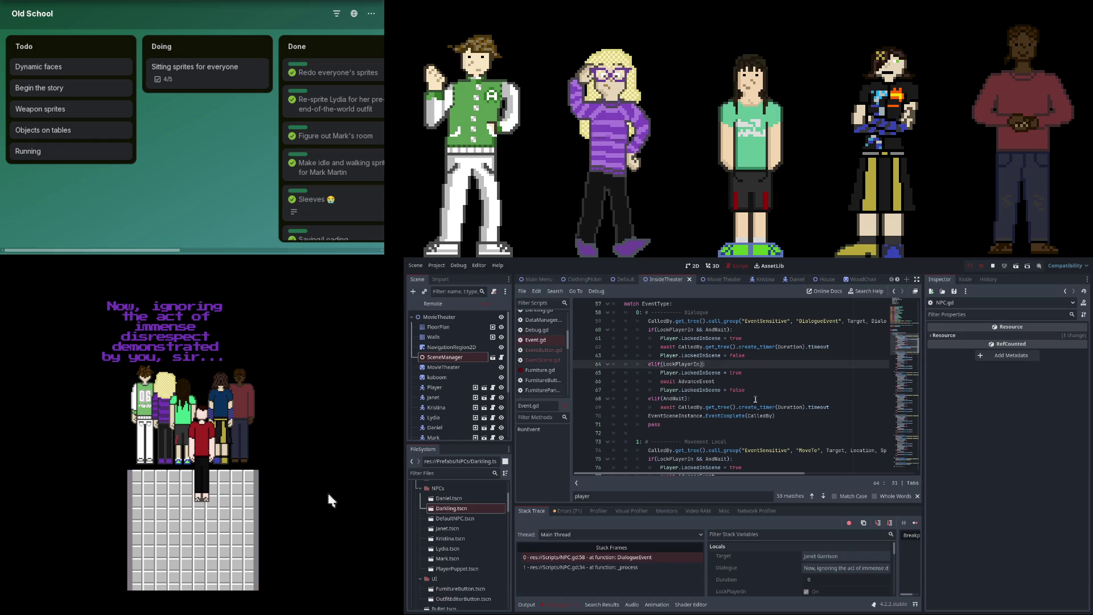
pyautogui.click(771, 391)
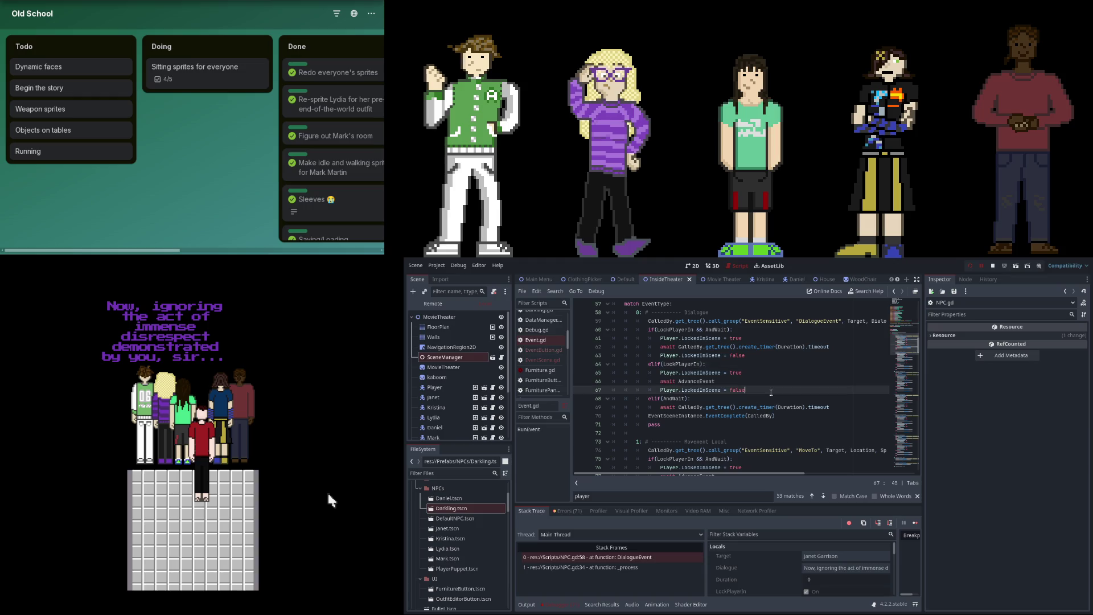
pyautogui.press('Return')
pyautogui.press('BackSpace')
pyautogui.press('BackSpace')
pyautogui.write('while ')
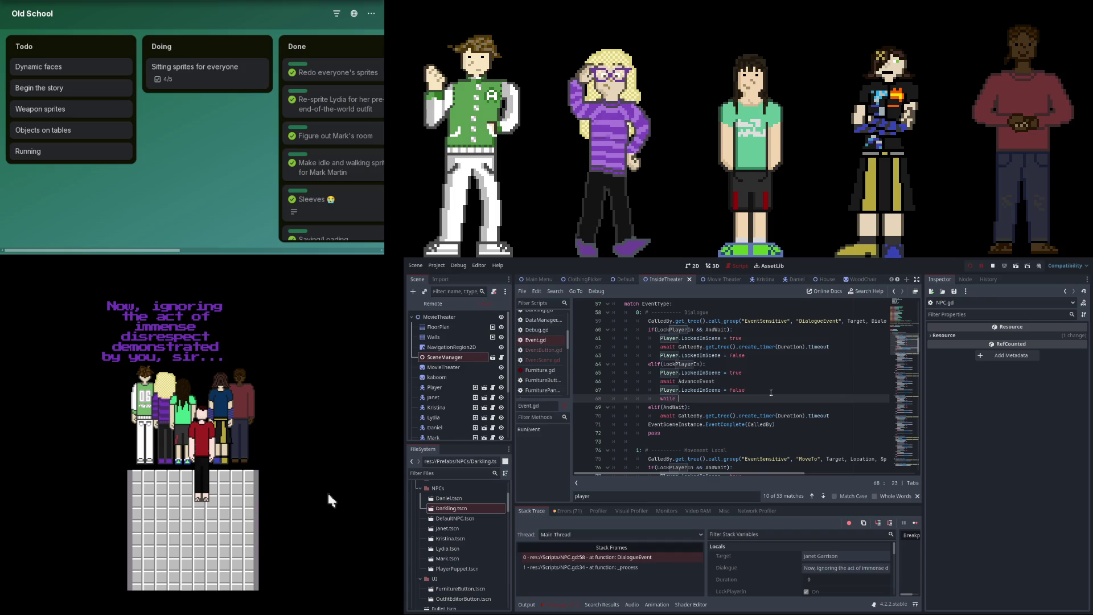
pyautogui.write('In')
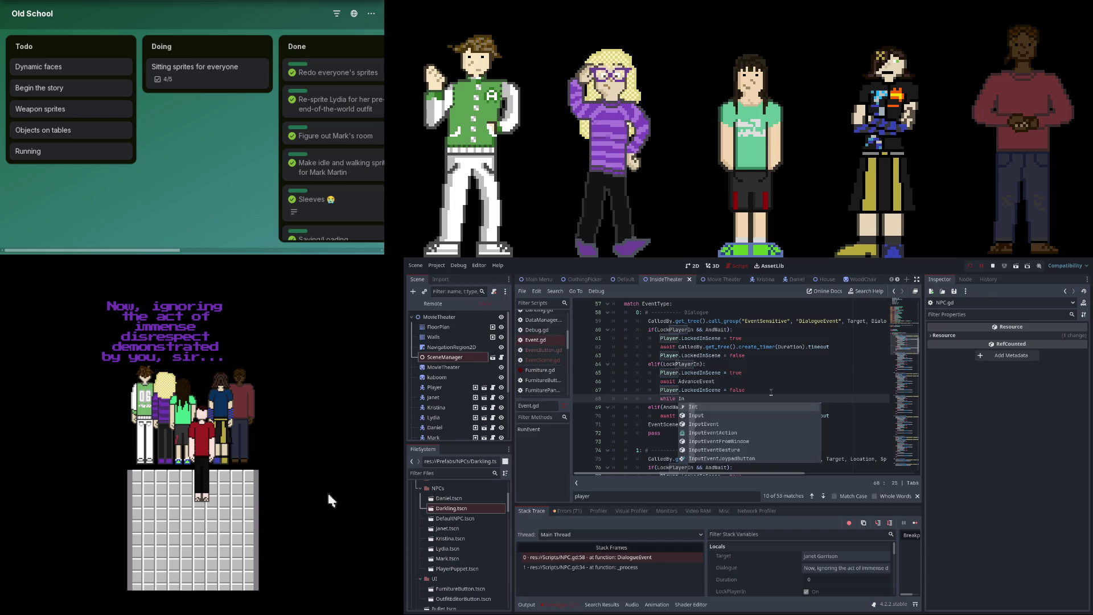
pyautogui.write('put.get_j')
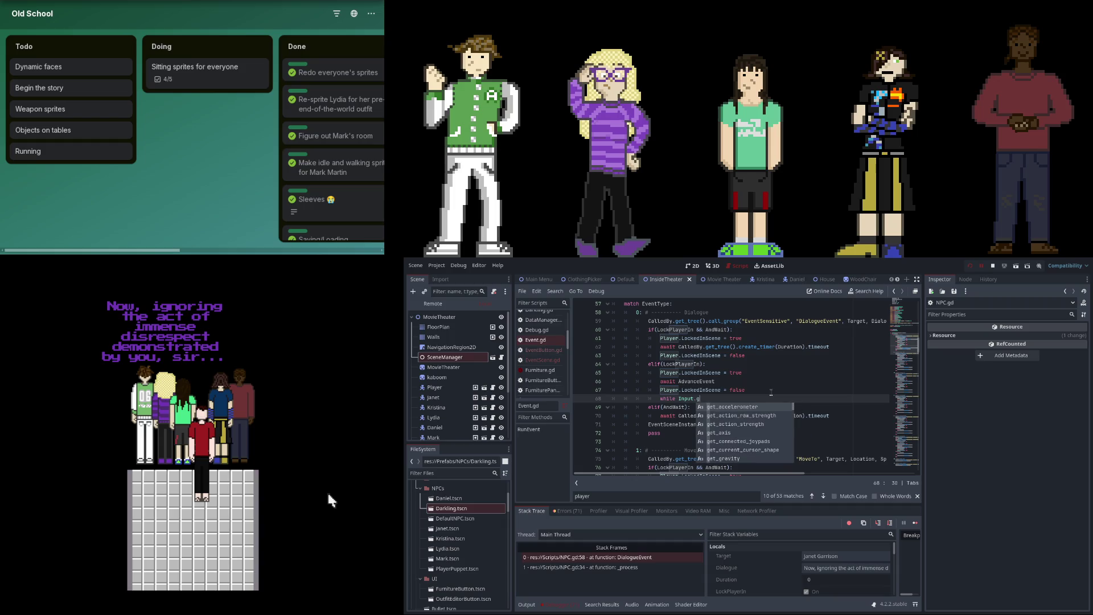
pyautogui.press('BackSpace')
pyautogui.write('actio')
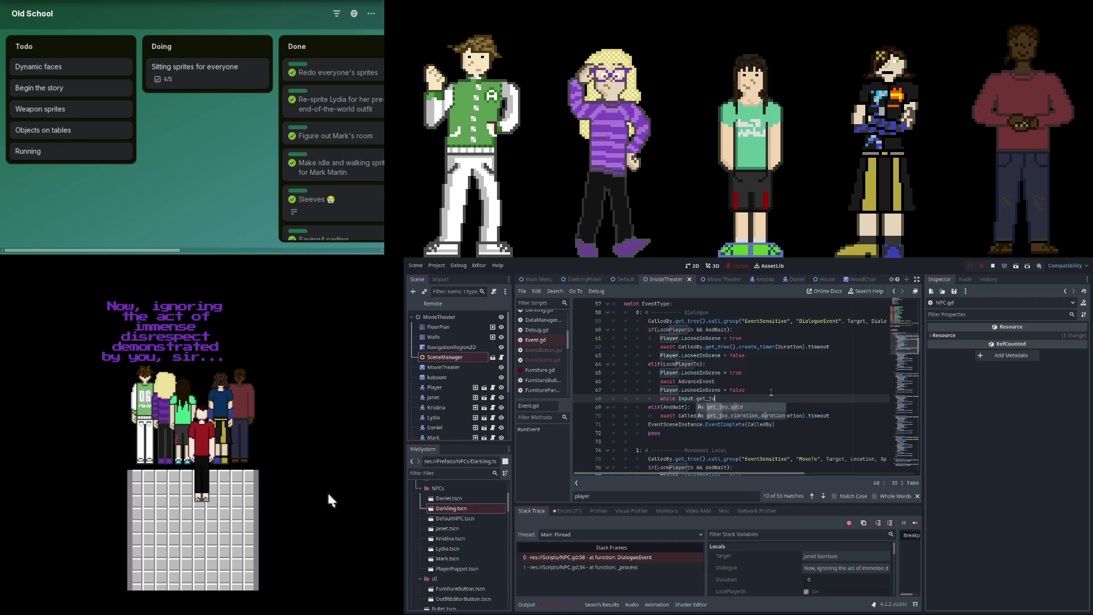
pyautogui.press('BackSpace')
pyautogui.press('BackSpace')
pyautogui.press('BackSpace')
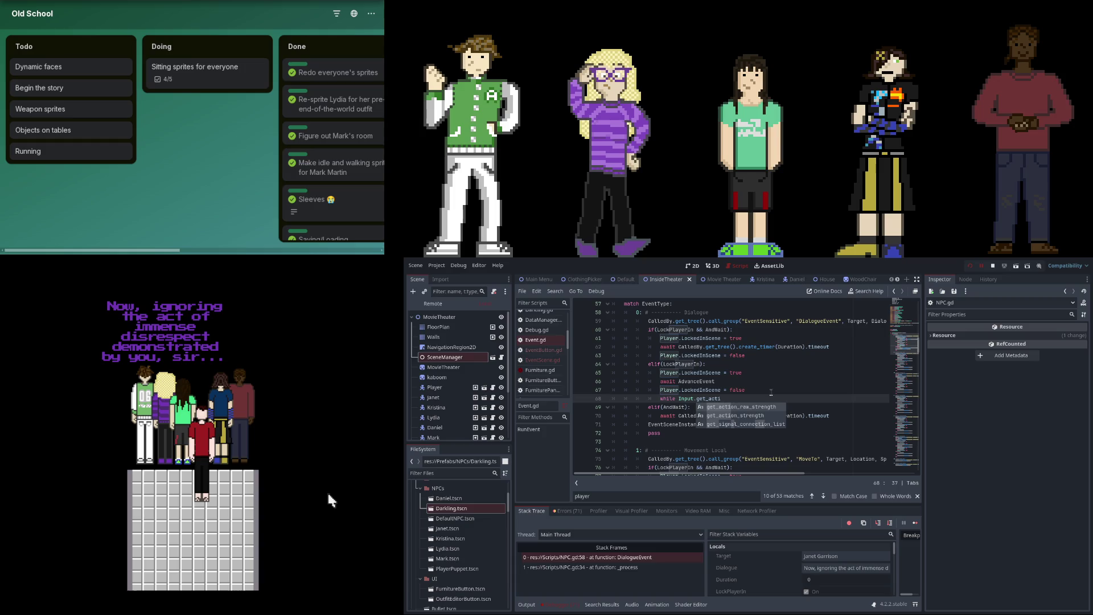
pyautogui.write('inpu')
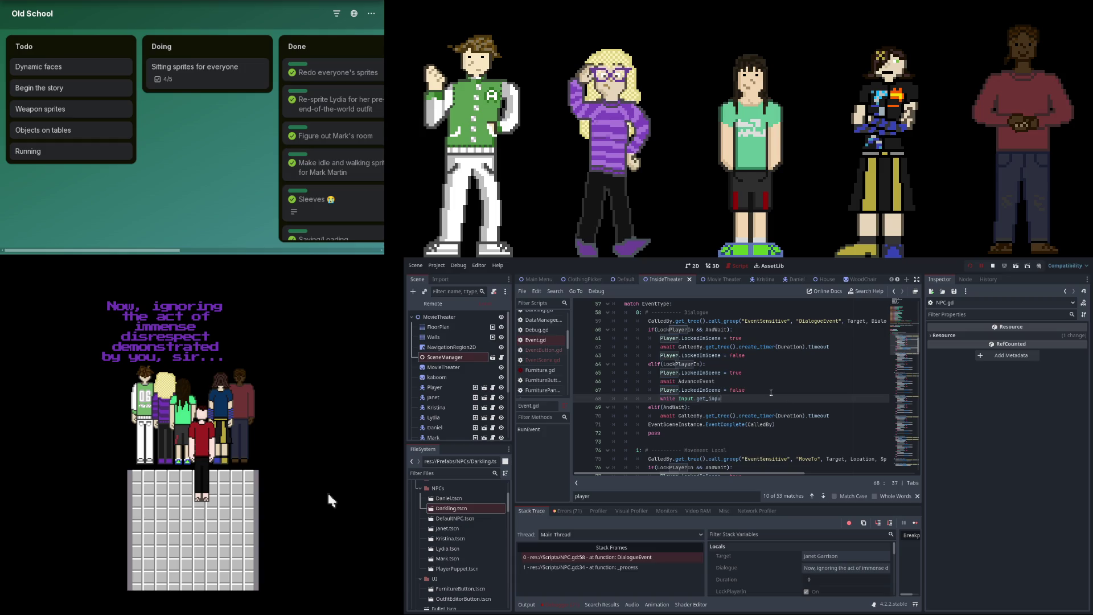
pyautogui.press('BackSpace')
pyautogui.press('BackSpace')
pyautogui.press('BackSpace')
pyautogui.write('but')
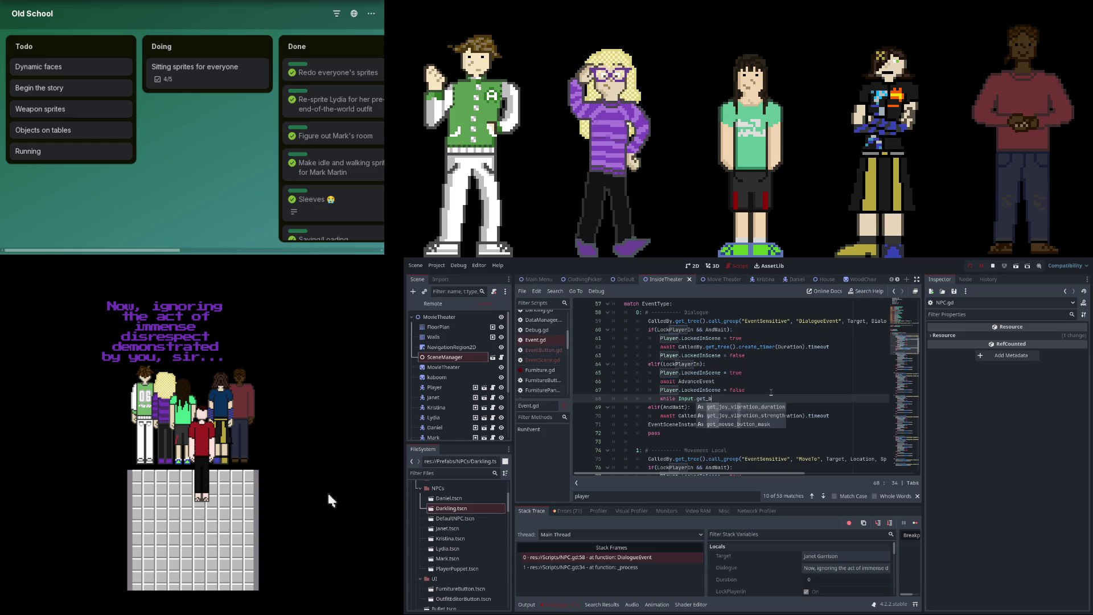
pyautogui.press('BackSpace')
pyautogui.press('BackSpace')
pyautogui.press('BackSpace')
pyautogui.write('is_')
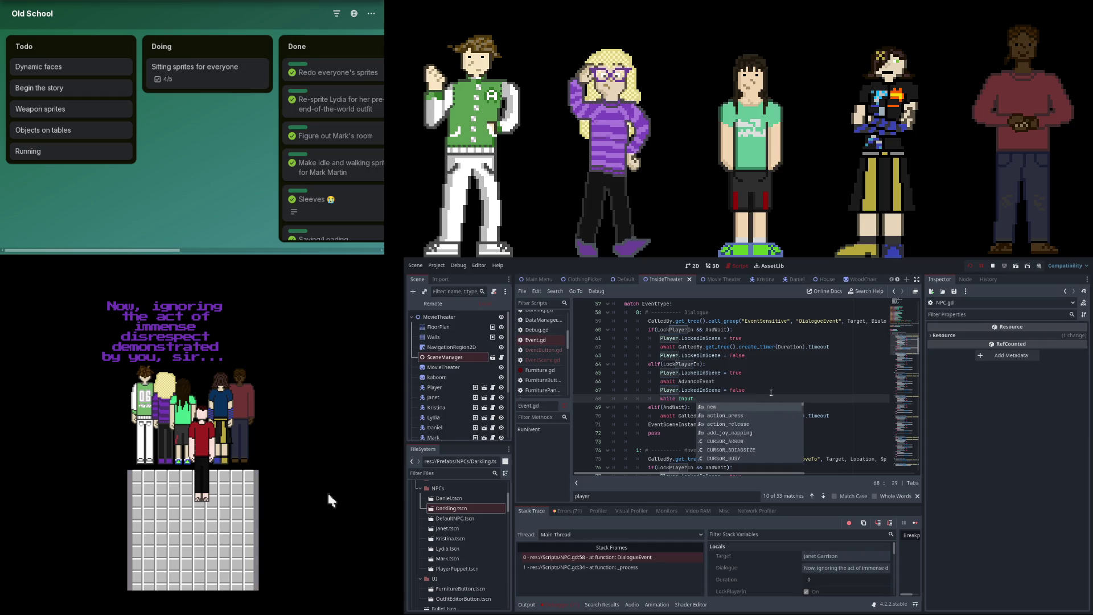
pyautogui.press('Return')
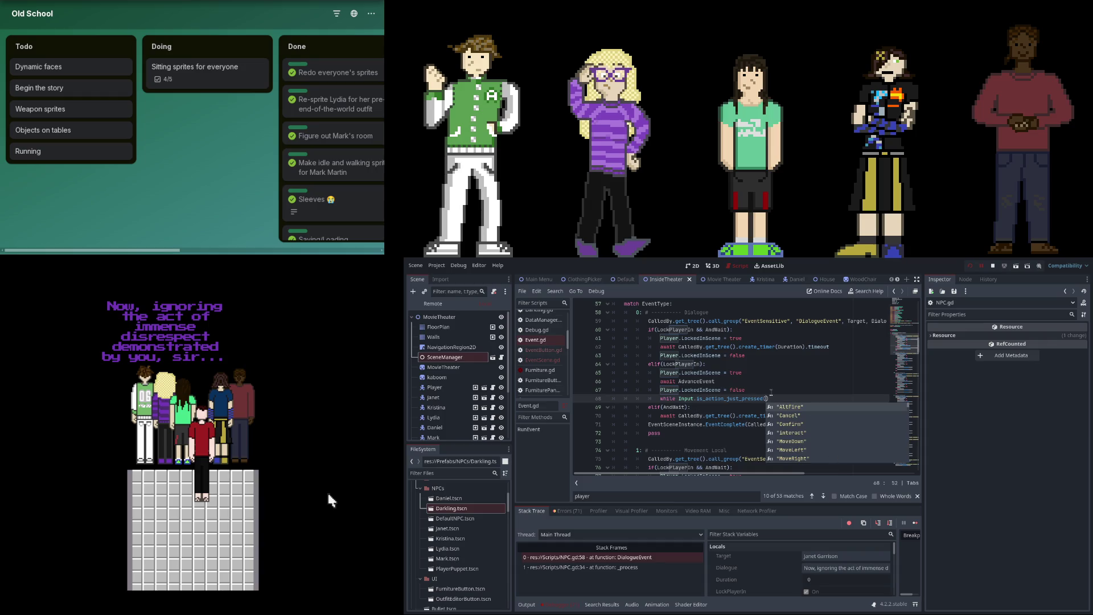
pyautogui.press('Down')
pyautogui.press('Down')
pyautogui.press('Down')
pyautogui.press('Return')
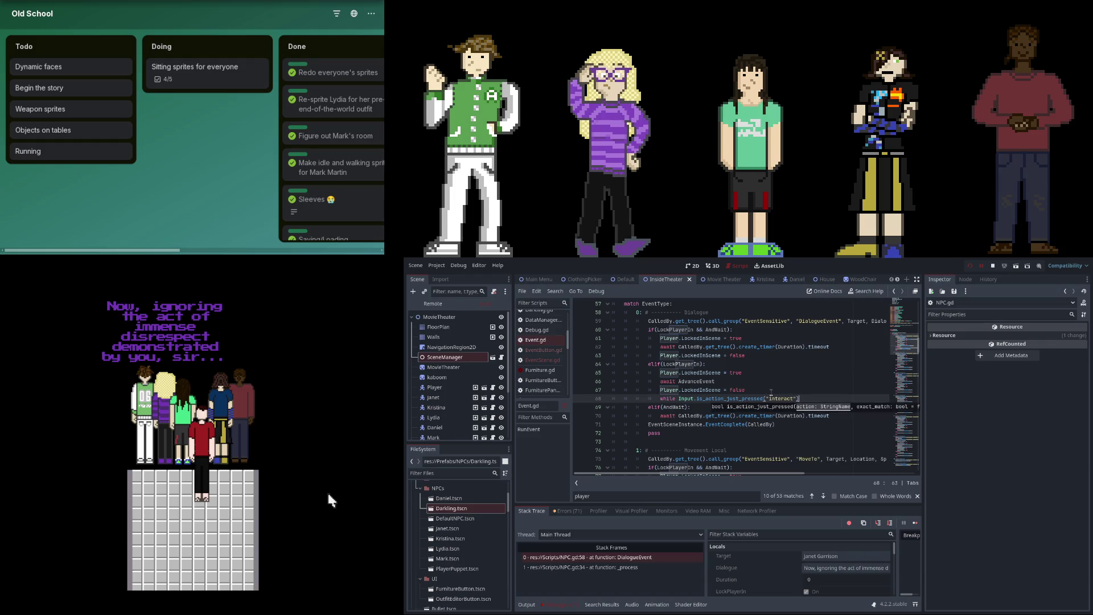
pyautogui.write(':')
pyautogui.press('Return')
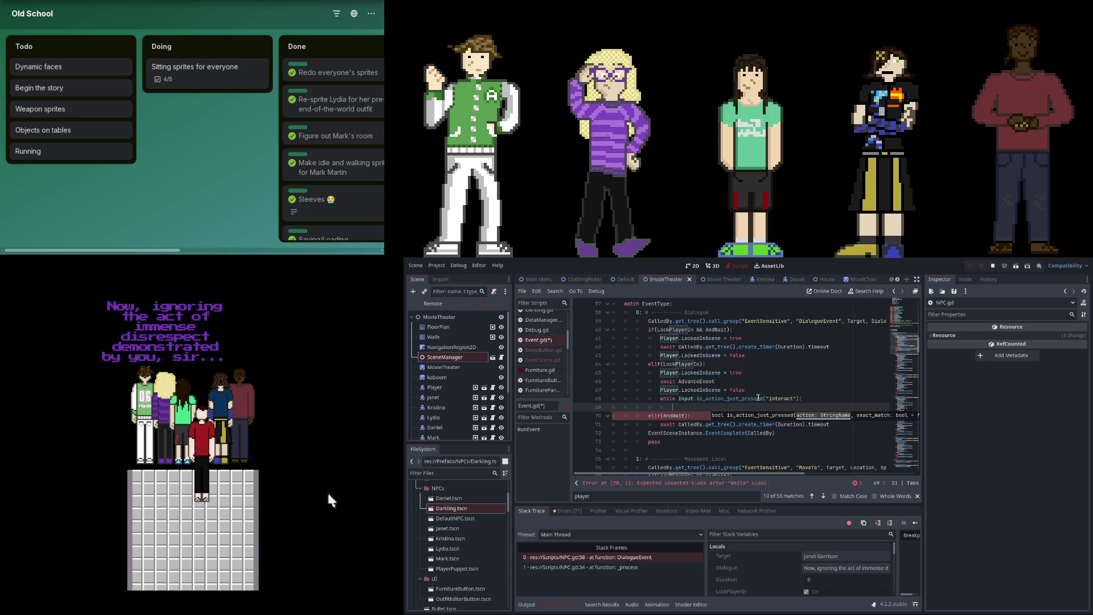
pyautogui.click(658, 398)
pyautogui.hotkey('ctrl', 'shift', 'k')
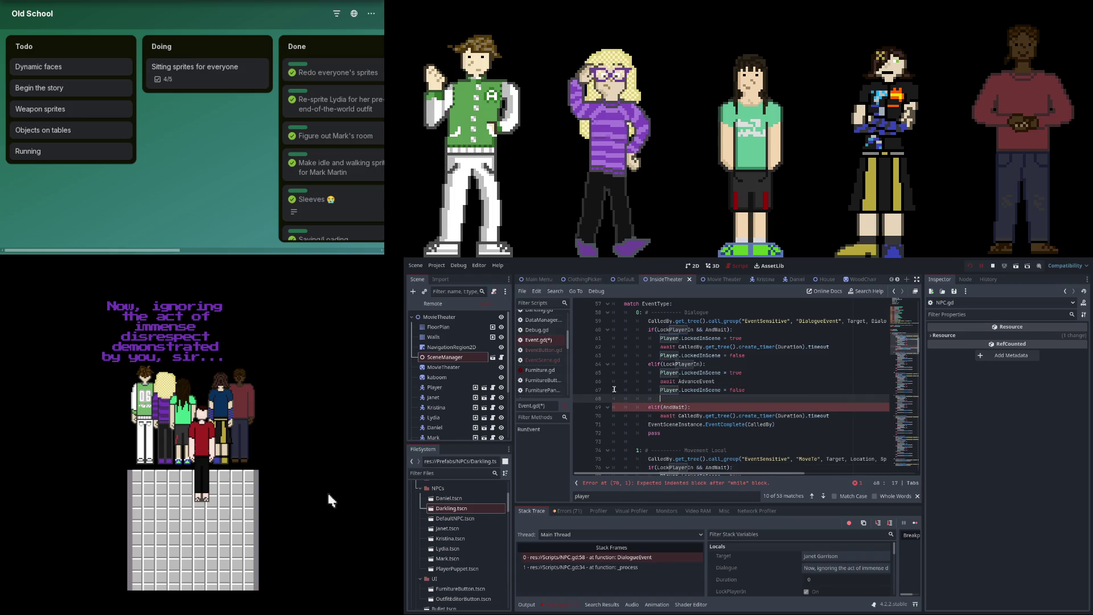
pyautogui.press('BackSpace')
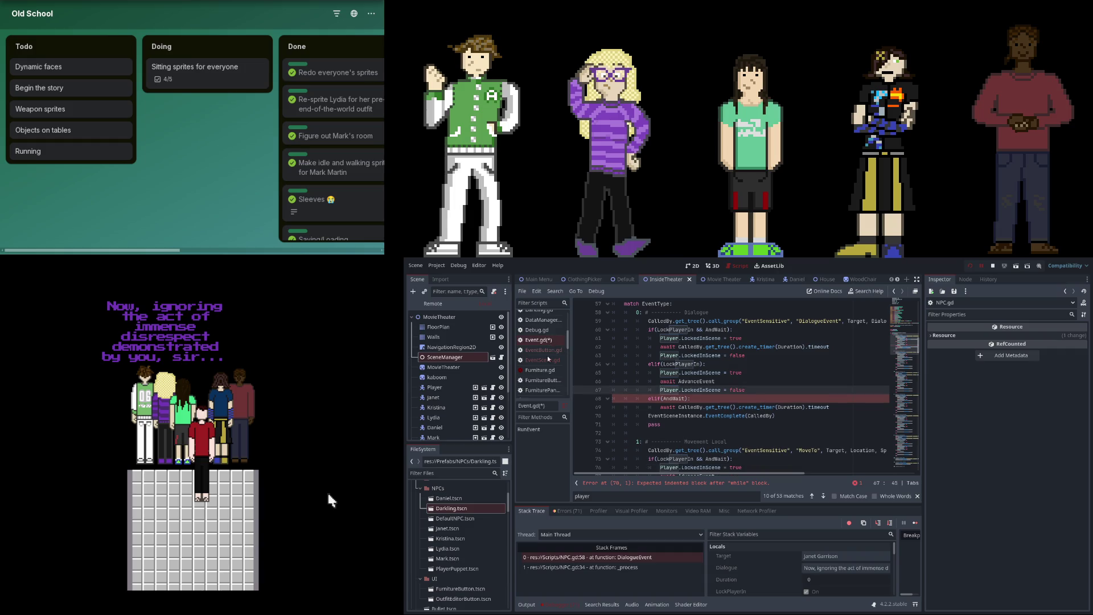
pyautogui.scroll(2, 548, 371)
pyautogui.hotkey('ctrl', 's')
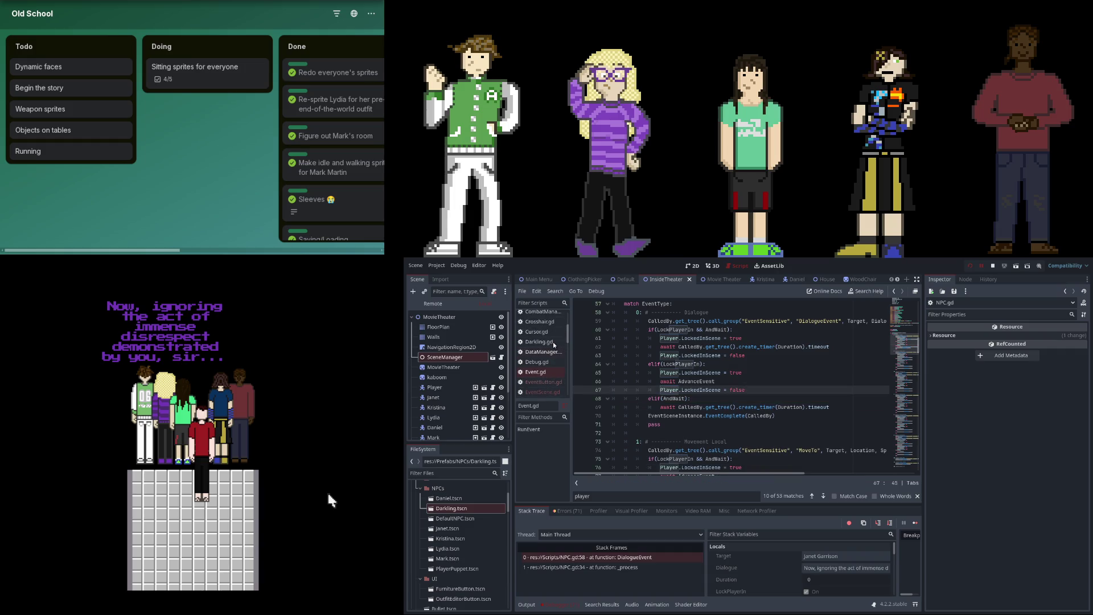
# In NPC.gd, add a 'while interact' line after line 56 in DialogueEvent.
pyautogui.scroll(-4, 550, 354)
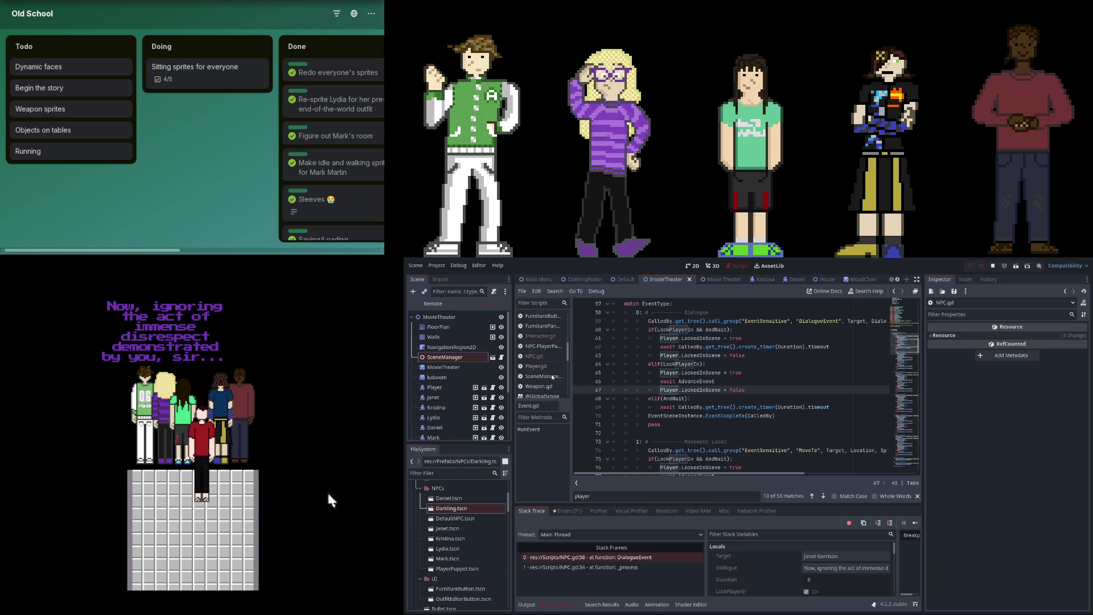
pyautogui.click(552, 357)
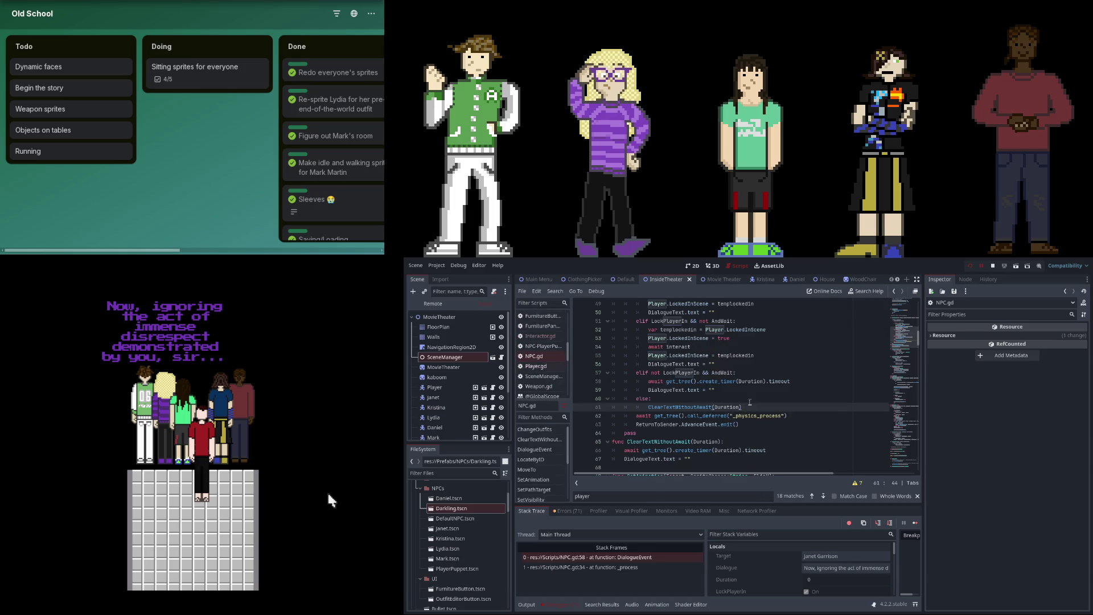
pyautogui.click(737, 366)
pyautogui.scroll(1, 738, 367)
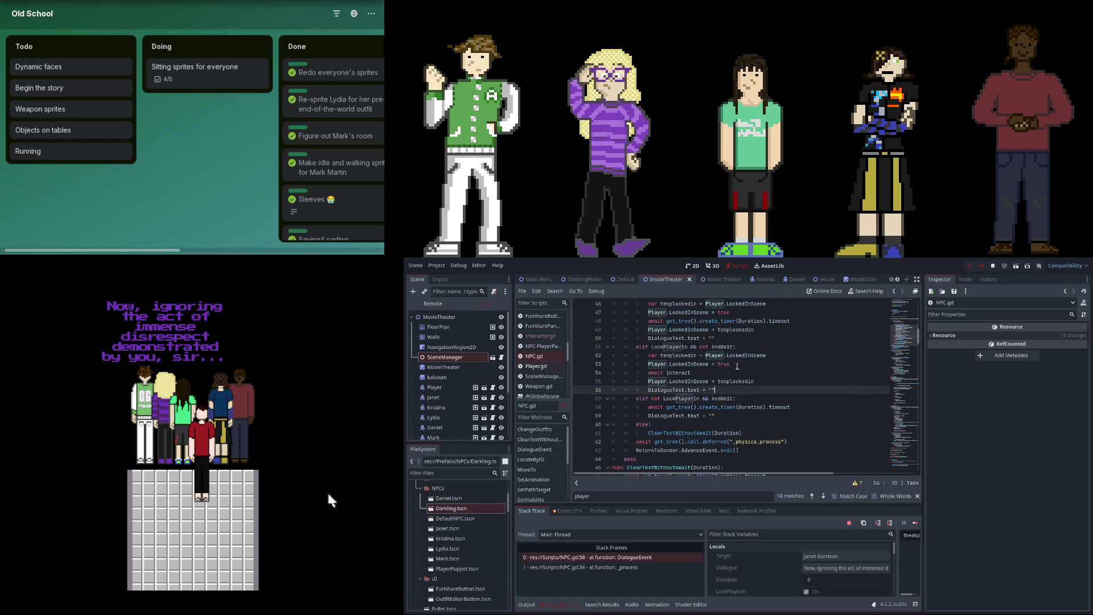
pyautogui.scroll(2, 737, 366)
pyautogui.press('Return')
pyautogui.write('while Input.is_action_just_pressed("interact"):')
pyautogui.press('Return')
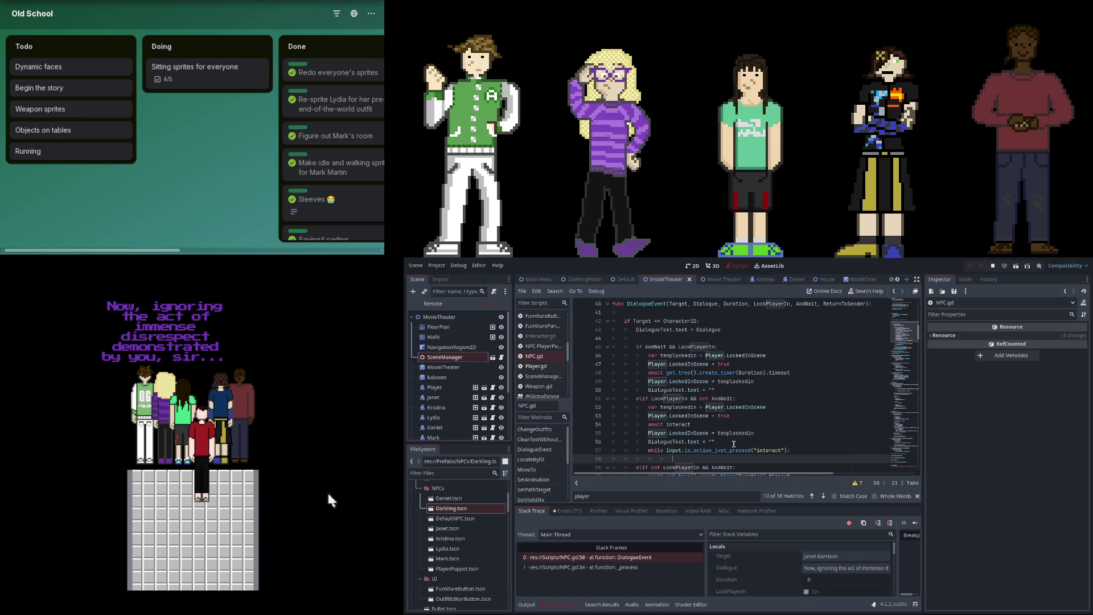
pyautogui.moveTo(664, 450); pyautogui.dragTo(843, 451)
pyautogui.write('interact')
# Write 'await get_tree().process_frame' as the loop body and save NPC.gd.
pyautogui.click(717, 455)
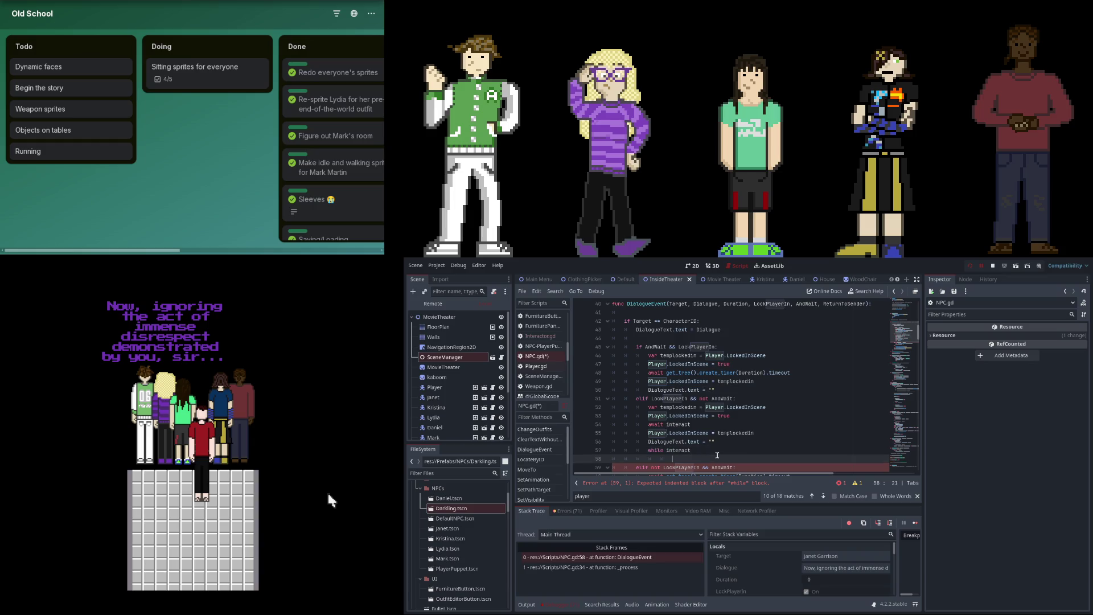
pyautogui.write('emdit')
pyautogui.press('BackSpace')
pyautogui.press('BackSpace')
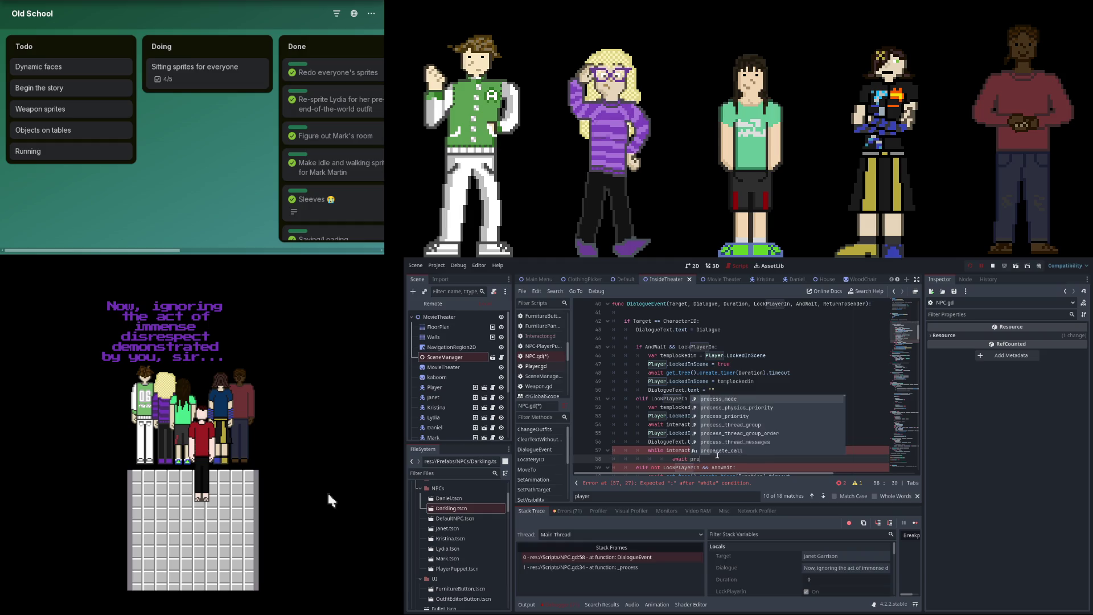
pyautogui.write('get_')
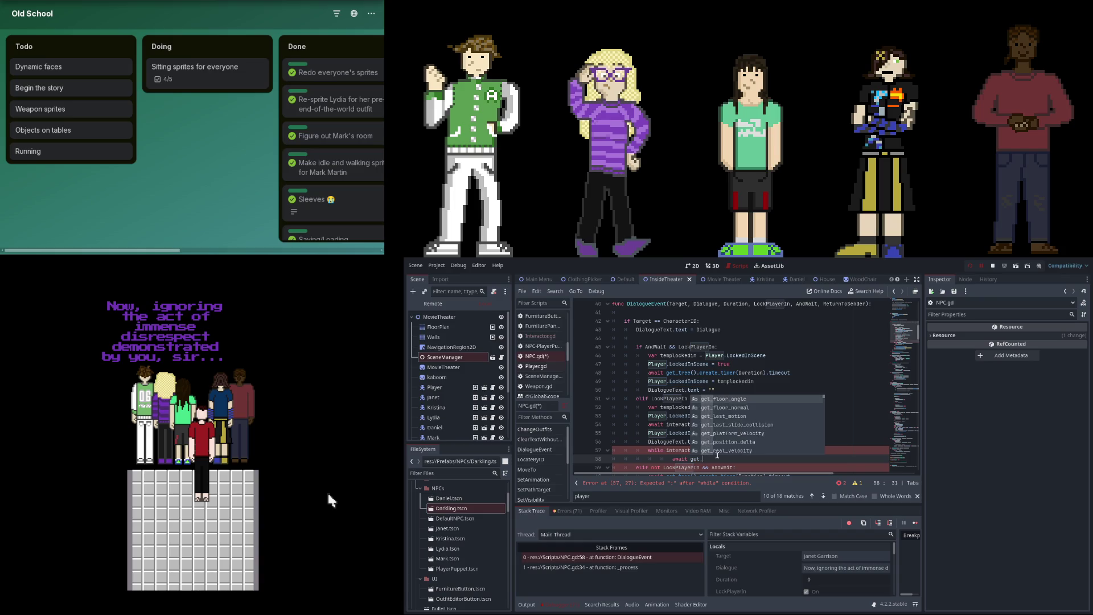
pyautogui.write('tree().pr')
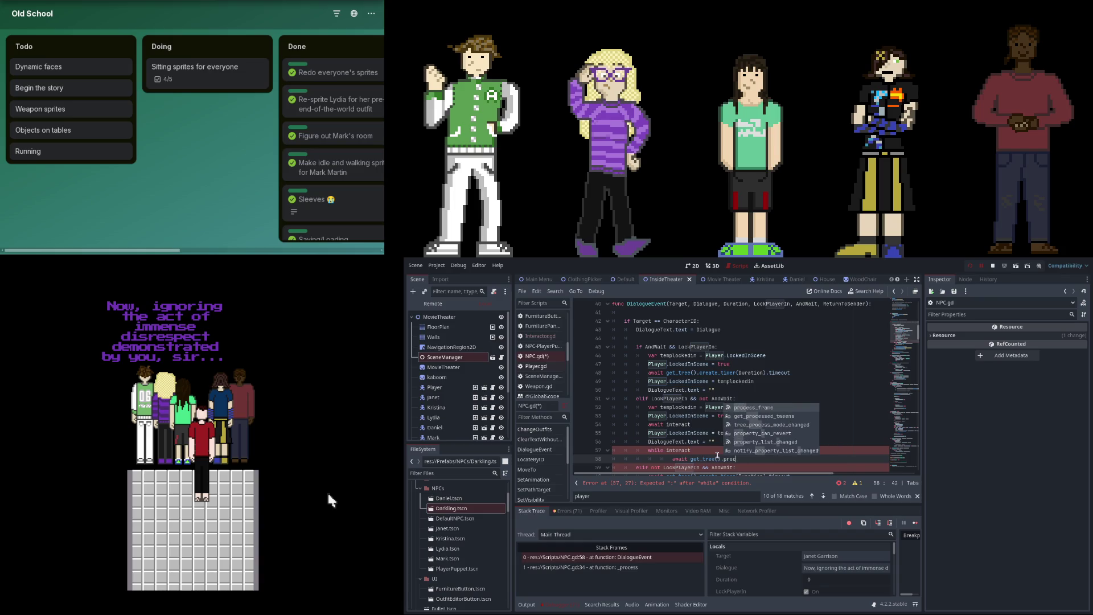
pyautogui.press('Return')
pyautogui.hotkey('ctrl', 's')
pyautogui.click(726, 450)
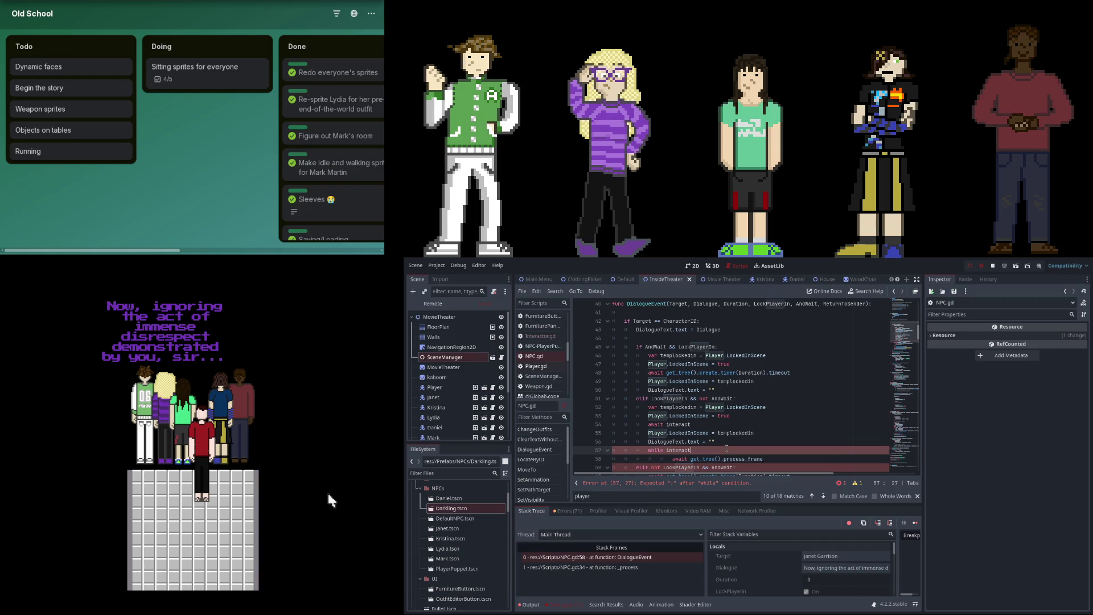
# Stop the running game and rerun the project with F5.
pyautogui.click(974, 267)
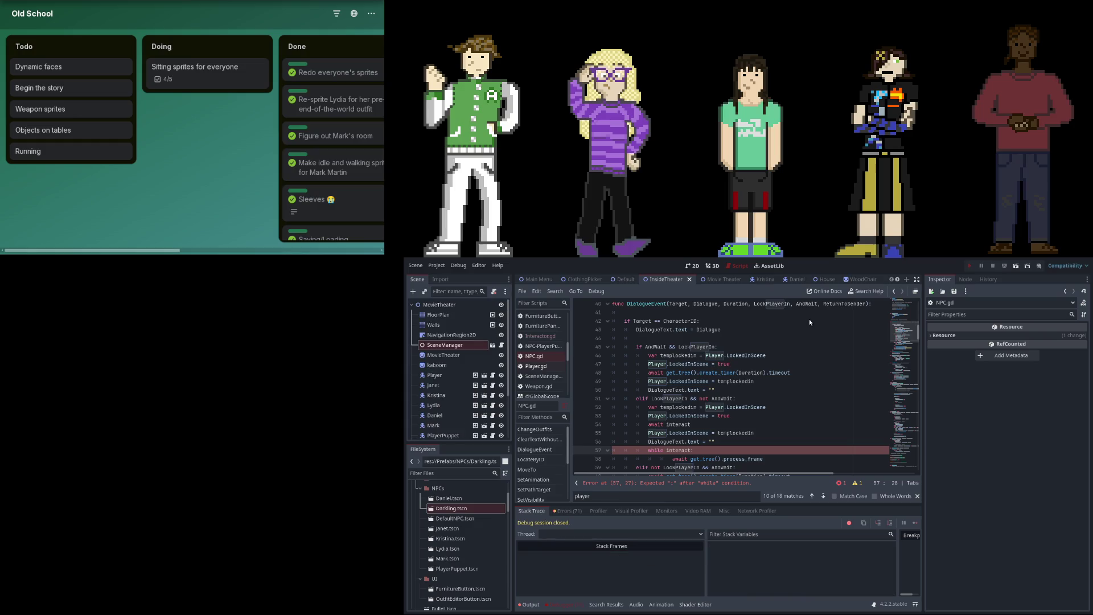
pyautogui.press('F5')
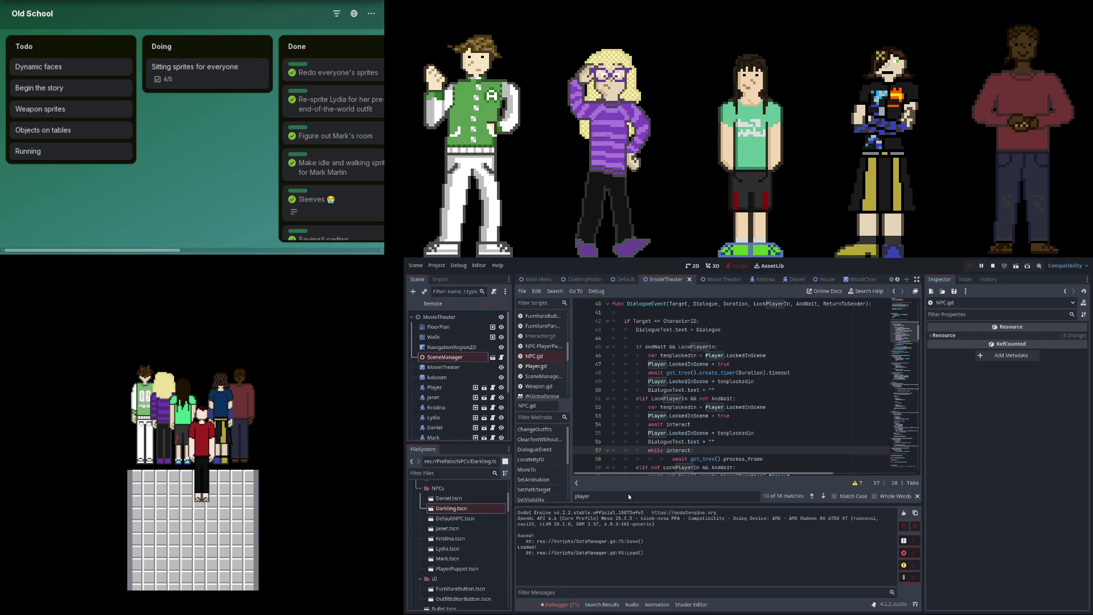
# Find the bare interact condition in NPC.gd's wait loop on line 57.
pyautogui.click(710, 459)
pyautogui.scroll(-2, 710, 460)
pyautogui.scroll(-2, 710, 460)
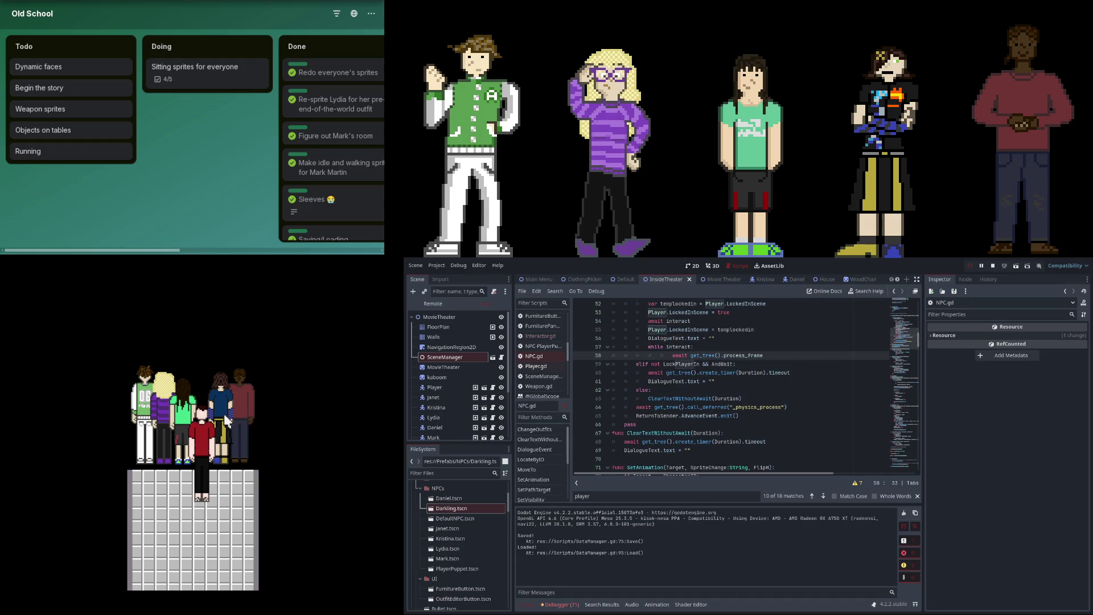
pyautogui.click(740, 364)
pyautogui.scroll(2, 729, 378)
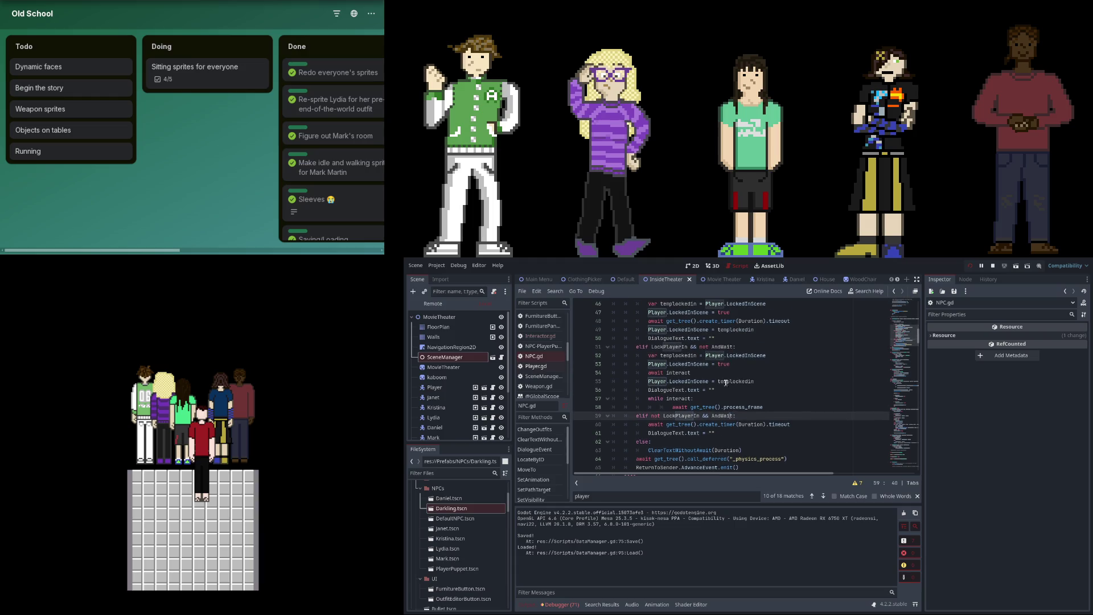
pyautogui.click(679, 406)
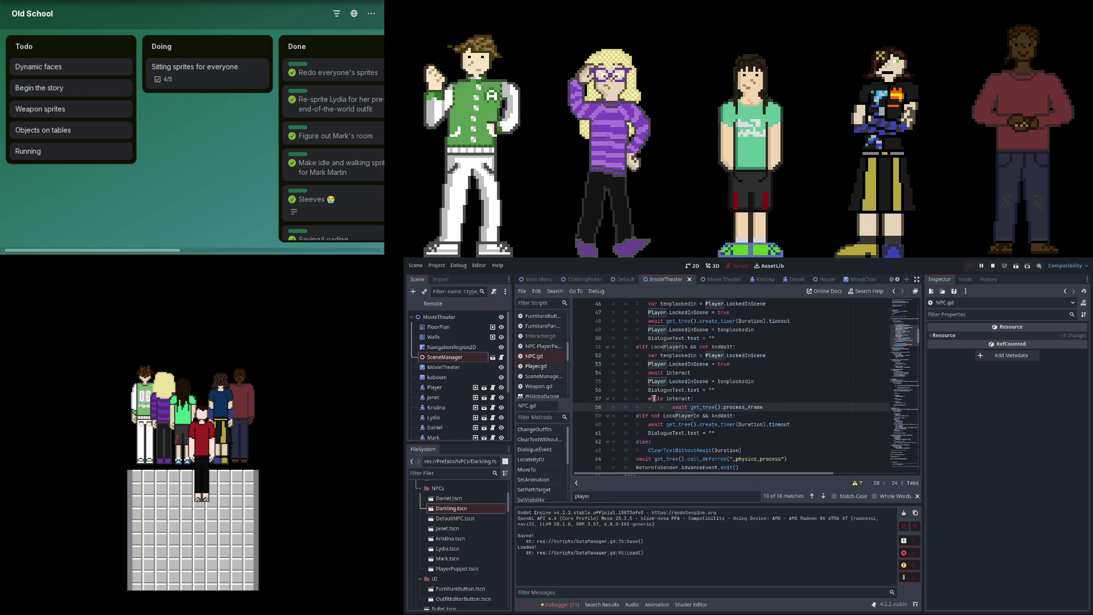
pyautogui.doubleClick(682, 373)
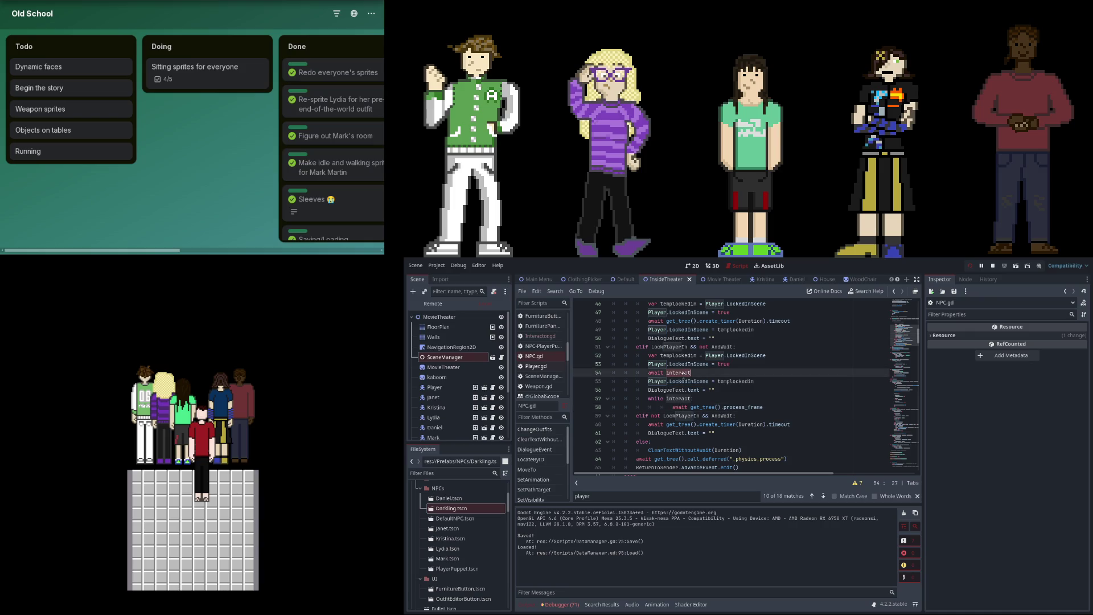
pyautogui.doubleClick(678, 399)
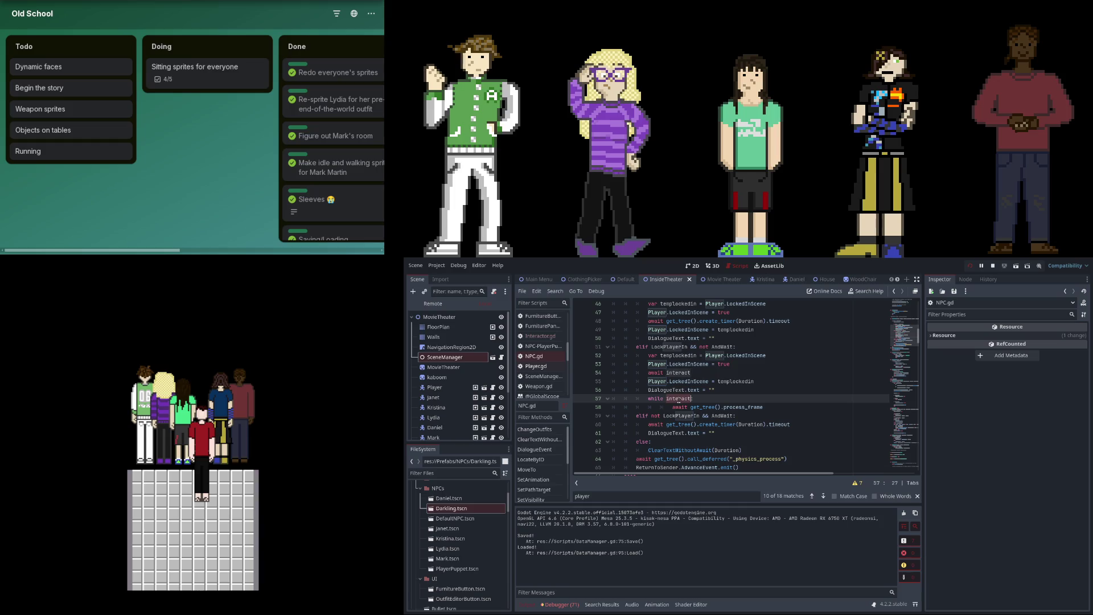
pyautogui.click(702, 401)
pyautogui.click(689, 399)
# Change line 57 to while Input.is_action_just_pressed("interact"): and stop the running game.
pyautogui.hotkey('ctrl', 'BackSpace')
pyautogui.write('Inp')
pyautogui.press('Return')
pyautogui.write('.is')
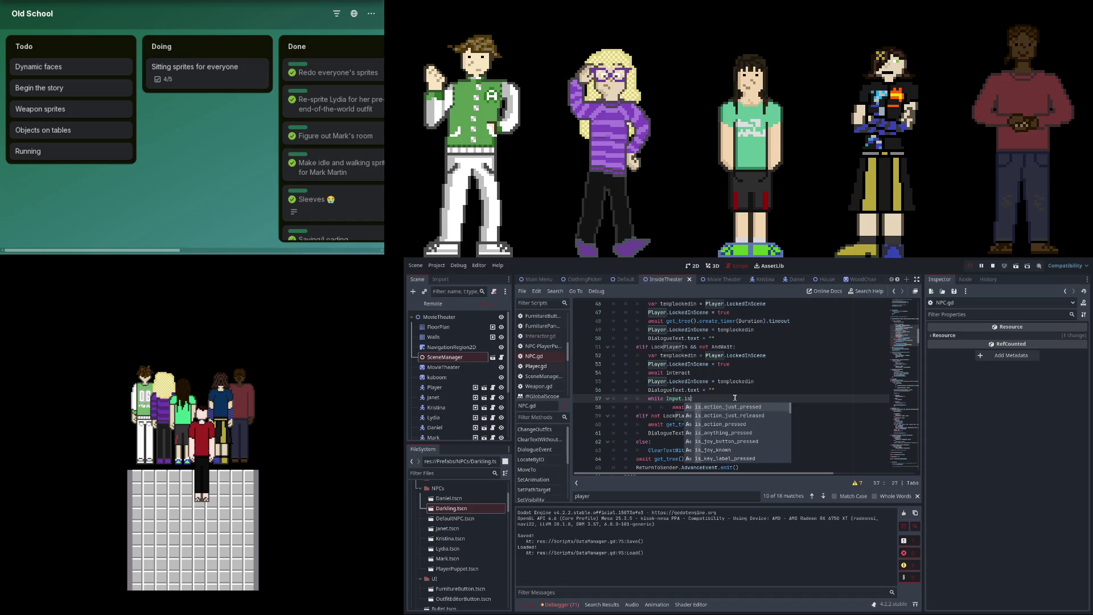
pyautogui.press('Return')
pyautogui.press('Down')
pyautogui.press('Down')
pyautogui.press('Down')
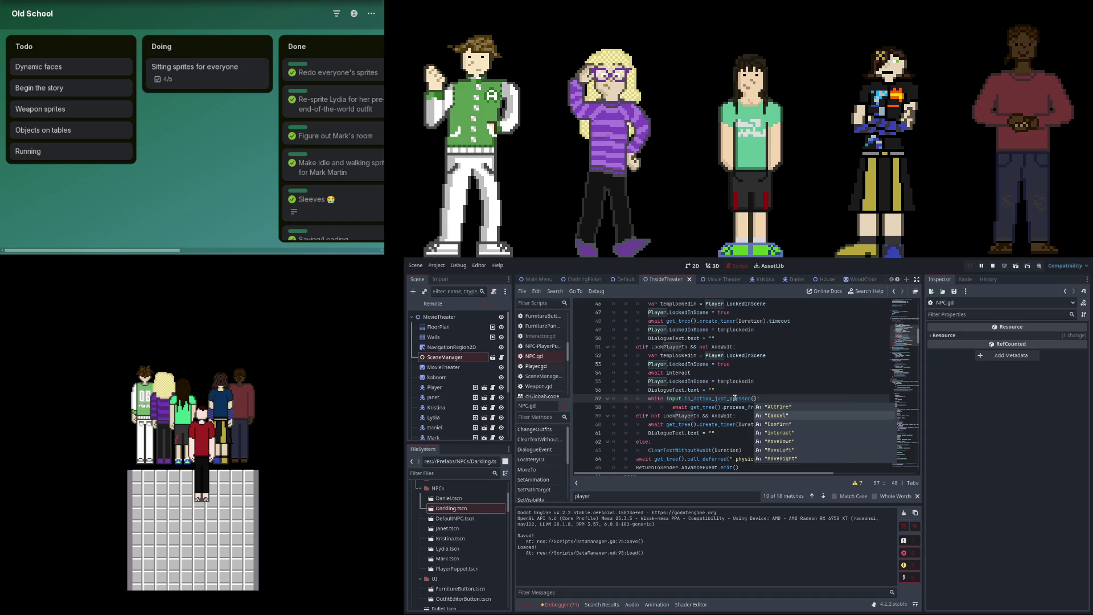
pyautogui.press('Return')
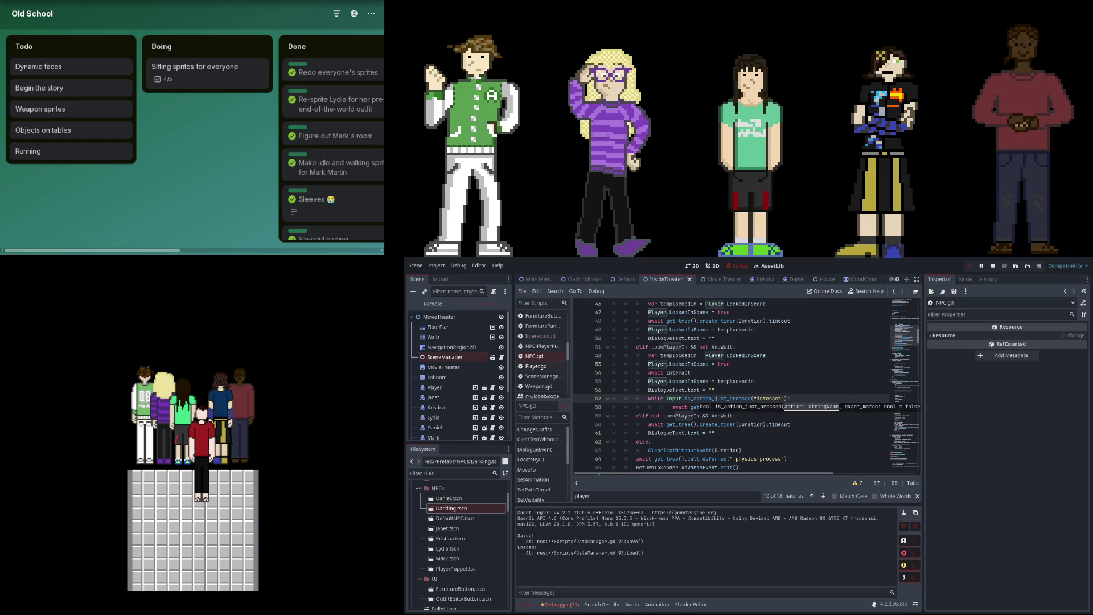
pyautogui.click(969, 267)
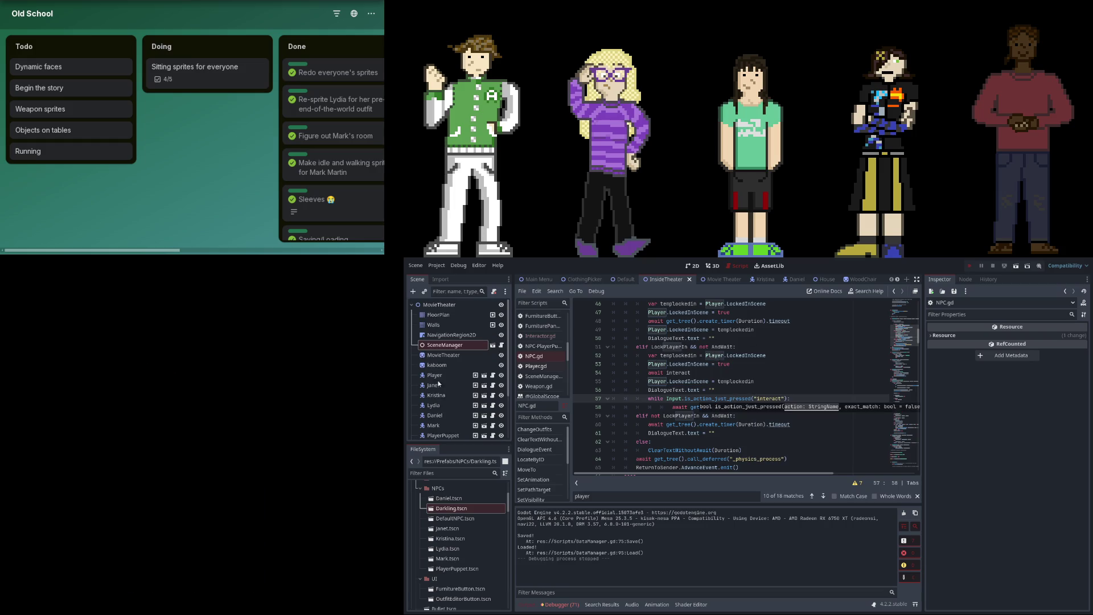
# Relaunch the game and go to the last page of SceneManager's event list.
pyautogui.press('F5')
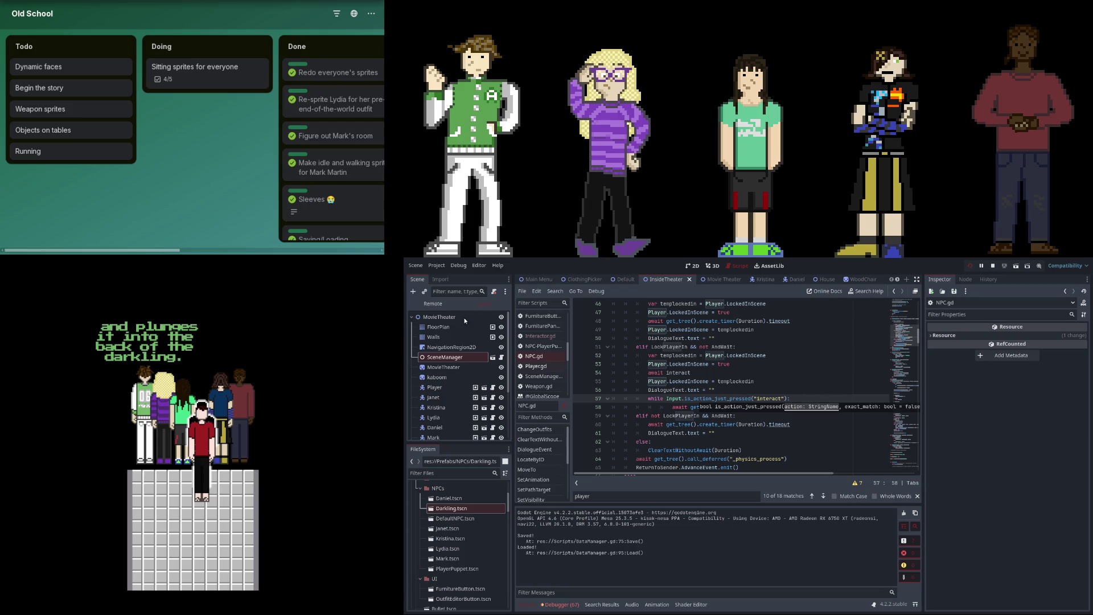
pyautogui.click(442, 358)
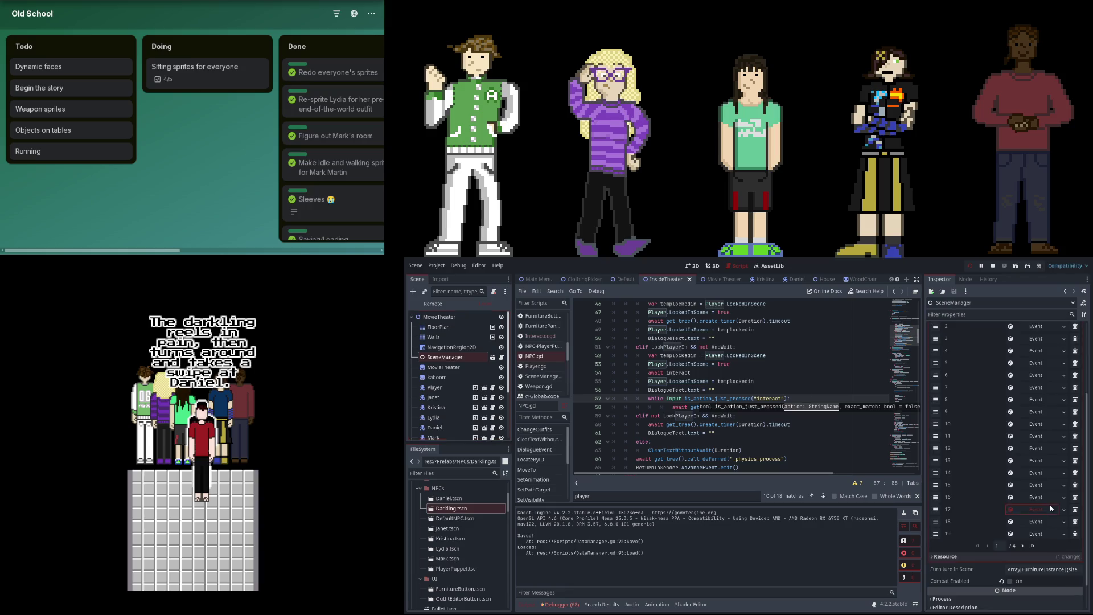
pyautogui.click(1032, 546)
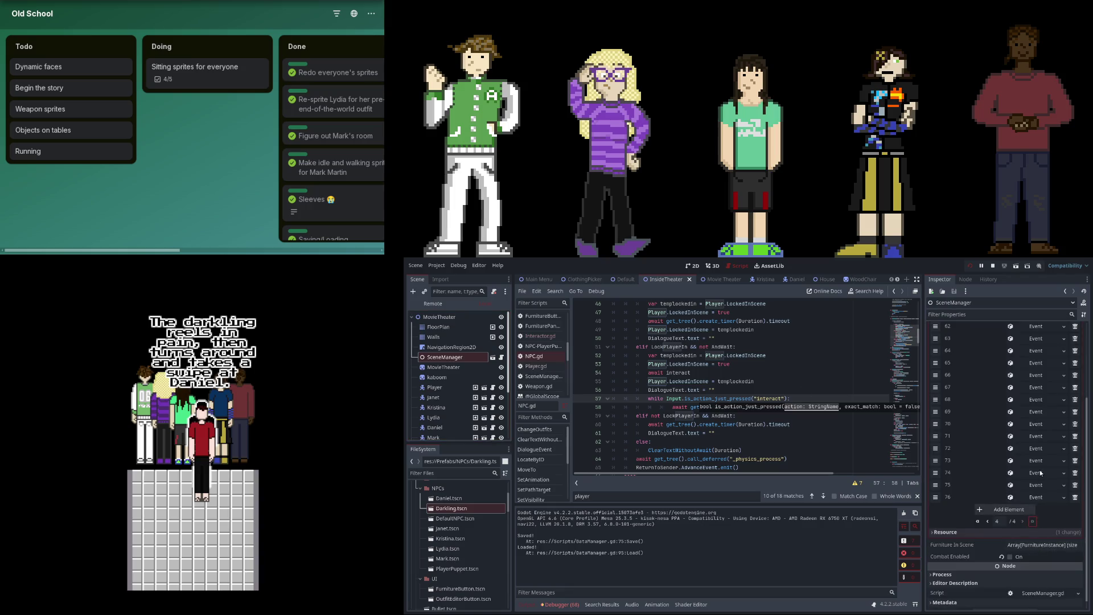
# Check the dialogue in events 70 and 67 and the movement in event 59.
pyautogui.click(1036, 425)
pyautogui.click(1036, 425)
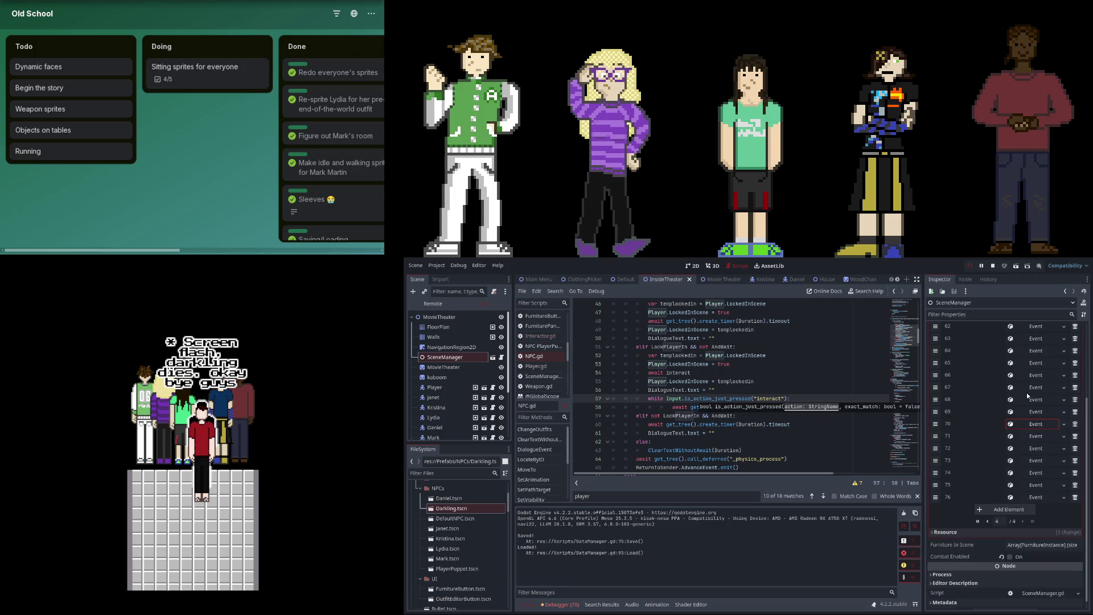
pyautogui.click(1034, 388)
pyautogui.click(1034, 388)
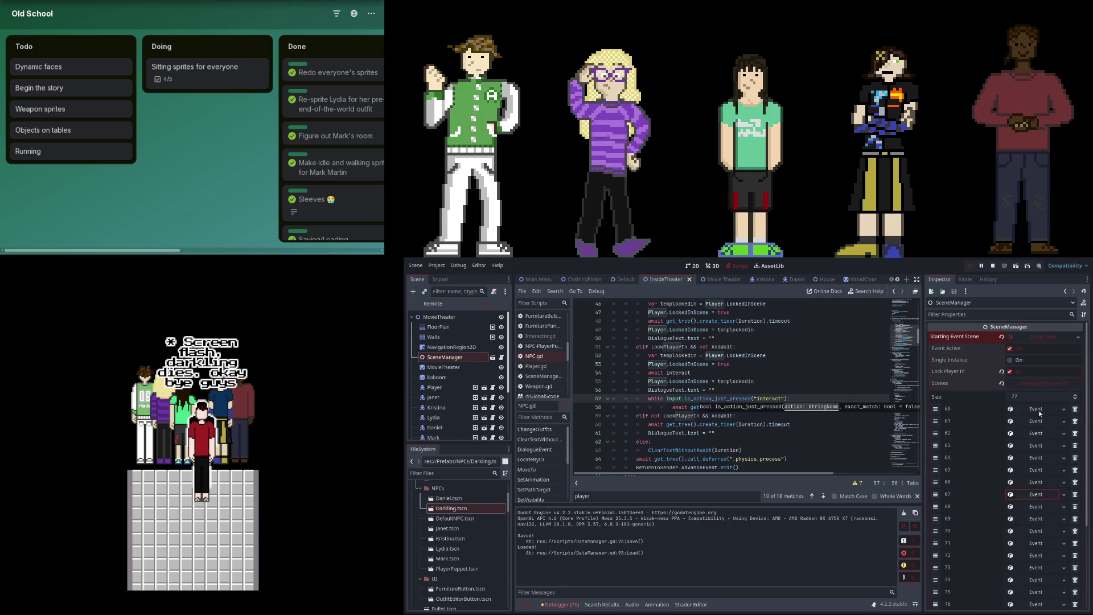
pyautogui.scroll(5, 1027, 439)
pyautogui.click(1034, 521)
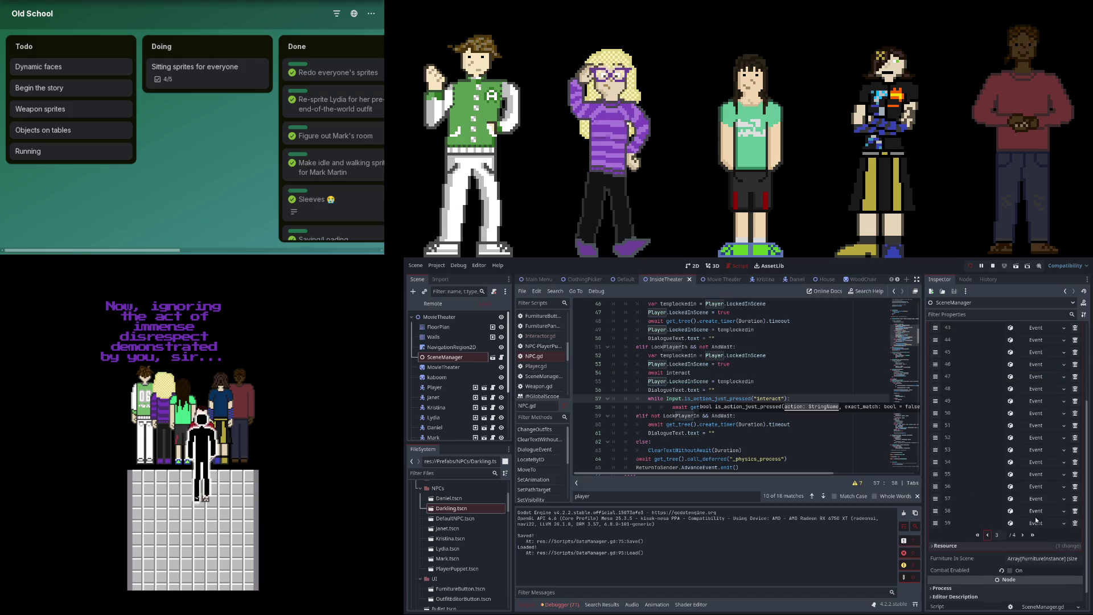
pyautogui.click(1034, 519)
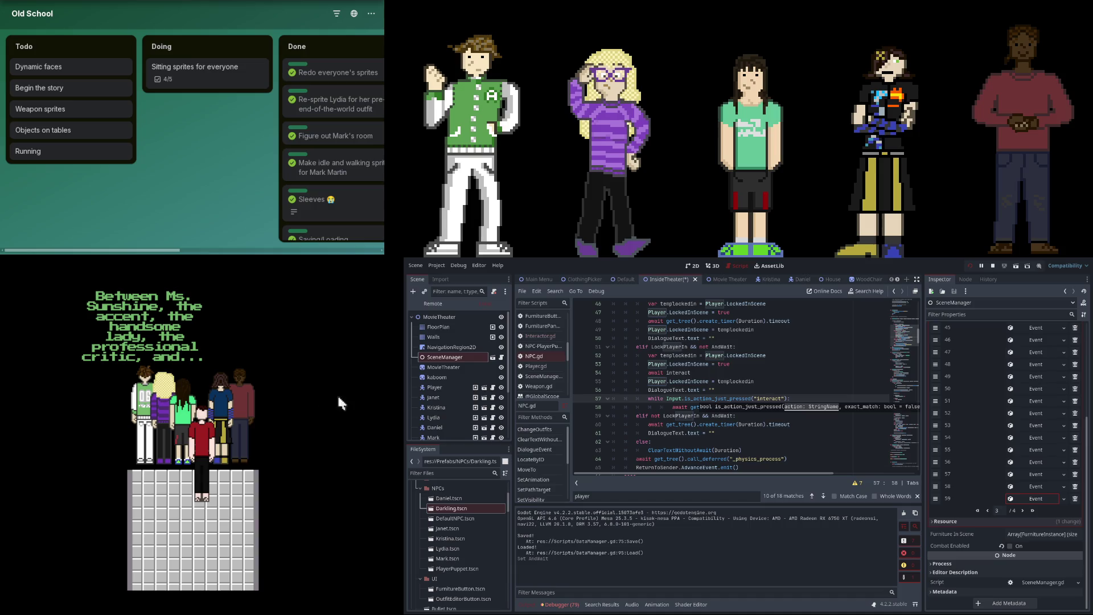
pyautogui.click(1034, 511)
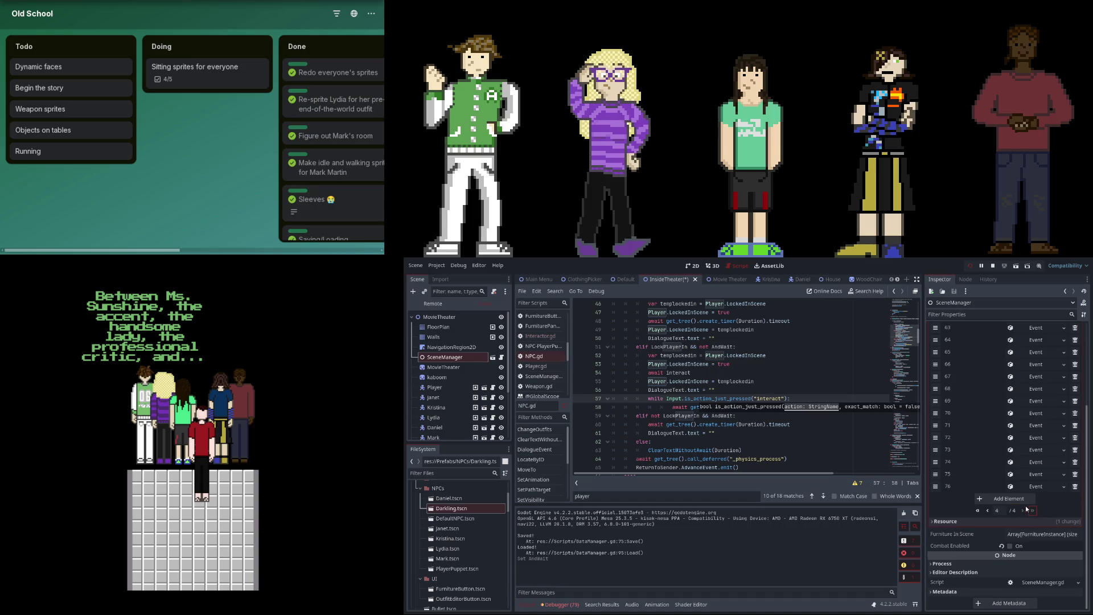
# Add an empty element to the event list and check neighbouring events 69 and 71.
pyautogui.click(1011, 499)
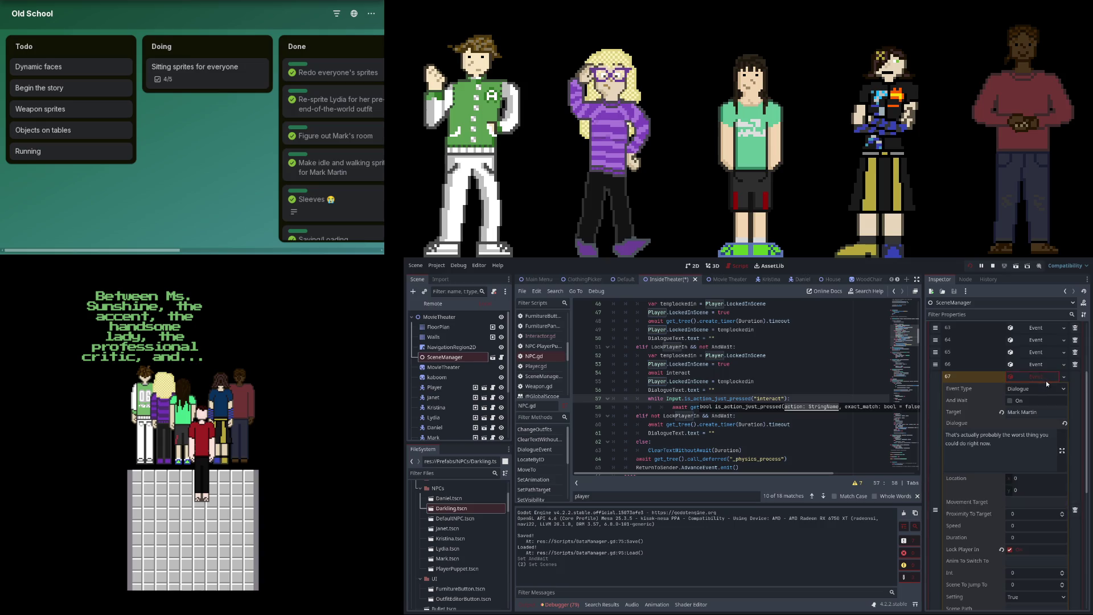
pyautogui.click(1044, 402)
pyautogui.click(1043, 402)
pyautogui.click(1036, 425)
pyautogui.click(1037, 426)
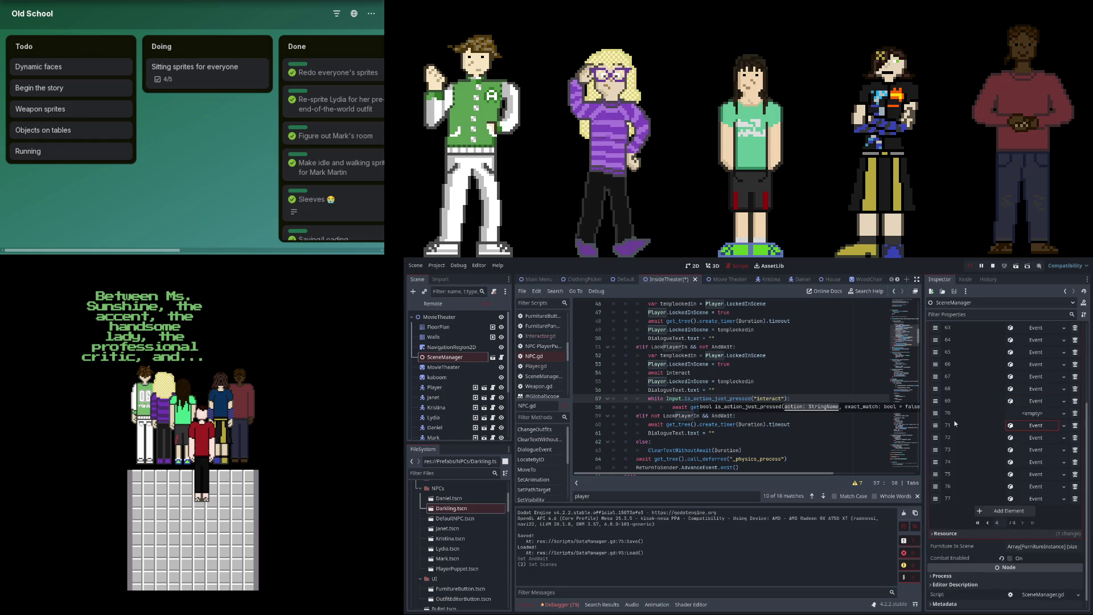
# Move the empty element to slot 68, make it a New Event, and begin editing its Target.
pyautogui.moveTo(935, 412); pyautogui.dragTo(935, 388)
pyautogui.click(1054, 376)
pyautogui.click(1045, 377)
pyautogui.click(1042, 389)
pyautogui.click(1036, 390)
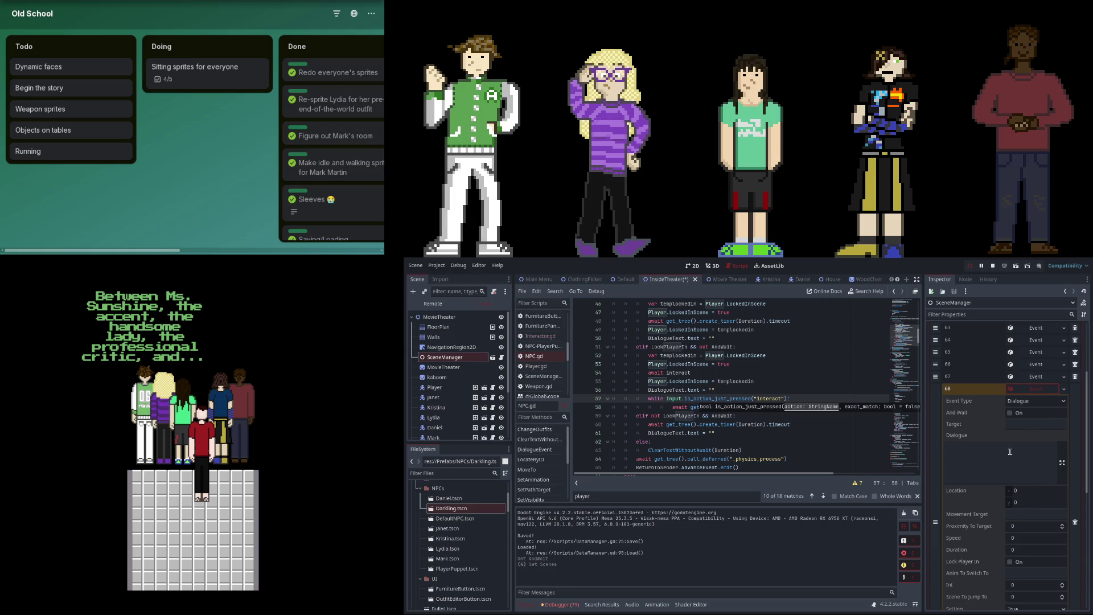
pyautogui.click(1023, 425)
pyautogui.click(975, 455)
pyautogui.click(1010, 426)
# Set event 68's Target to Kristina Mayle and turn on Lock Player In.
pyautogui.press('Return')
pyautogui.click(1032, 426)
pyautogui.write('Kristina Maylee')
pyautogui.click(1006, 466)
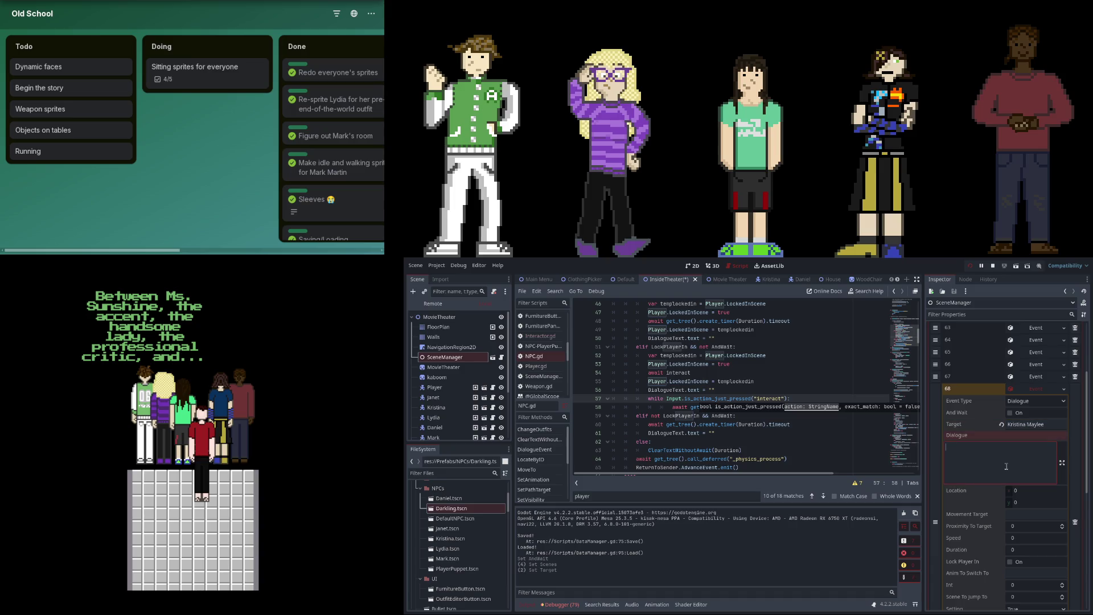
pyautogui.scroll(-2, 1025, 534)
pyautogui.click(1010, 526)
pyautogui.click(1000, 435)
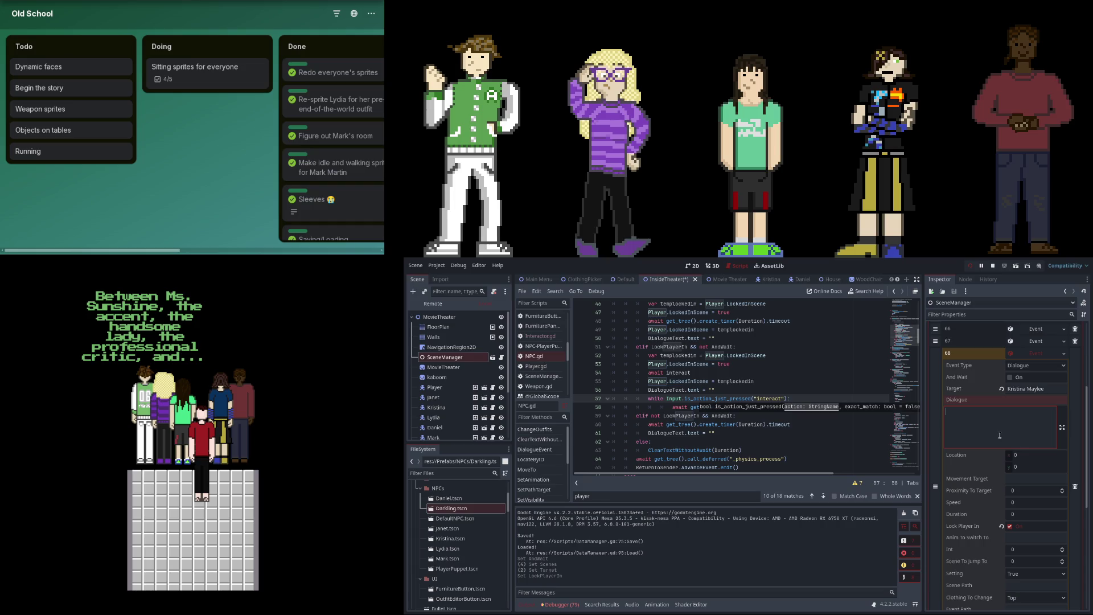
# Enter event 68's dialogue: "As the group of people who were all together when we saw that,".
pyautogui.write('As')
pyautogui.write(' the')
pyautogui.hotkey('ctrl', 'BackSpace')
pyautogui.hotkey('ctrl', 'BackSpace')
pyautogui.write('the group of people who w')
pyautogui.write('ere all together when we sa')
pyautogui.write('w that thing')
pyautogui.hotkey('ctrl', 'BackSpace')
pyautogui.hotkey('ctrl', 'BackSpace')
pyautogui.write('I thikn we')
pyautogui.press('BackSpace')
pyautogui.press('BackSpace')
pyautogui.press('BackSpace')
pyautogui.write('ink we should')
pyautogui.moveTo(1014, 426); pyautogui.dragTo(1012, 418)
pyautogui.press('BackSpace')
pyautogui.scroll(-5, 1011, 524)
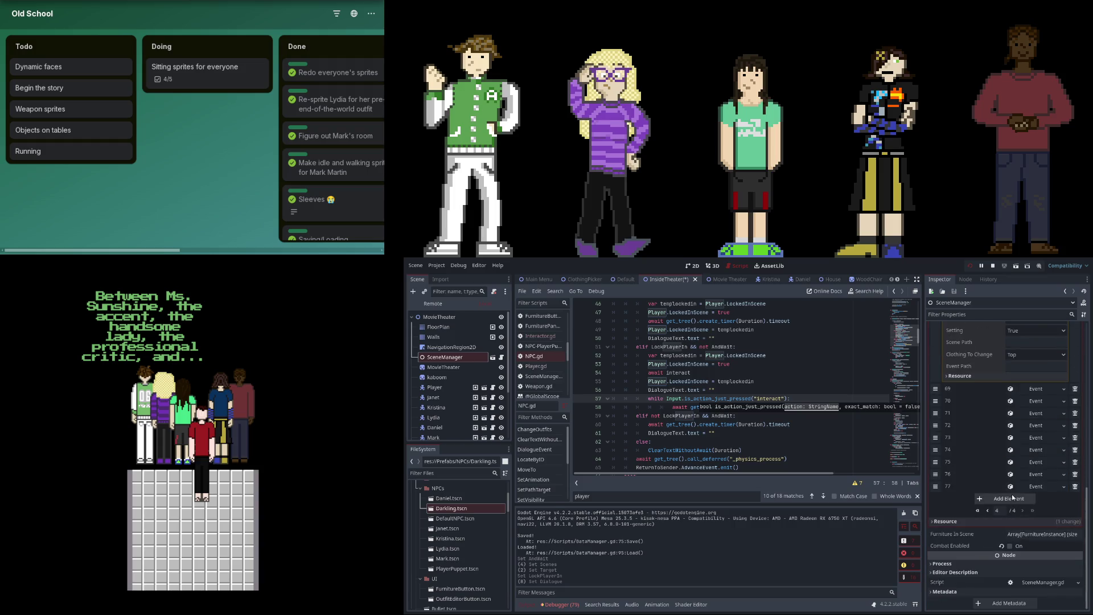
# Add another empty event element and place it at slot 69.
pyautogui.click(1013, 494)
pyautogui.moveTo(938, 489); pyautogui.dragTo(939, 391)
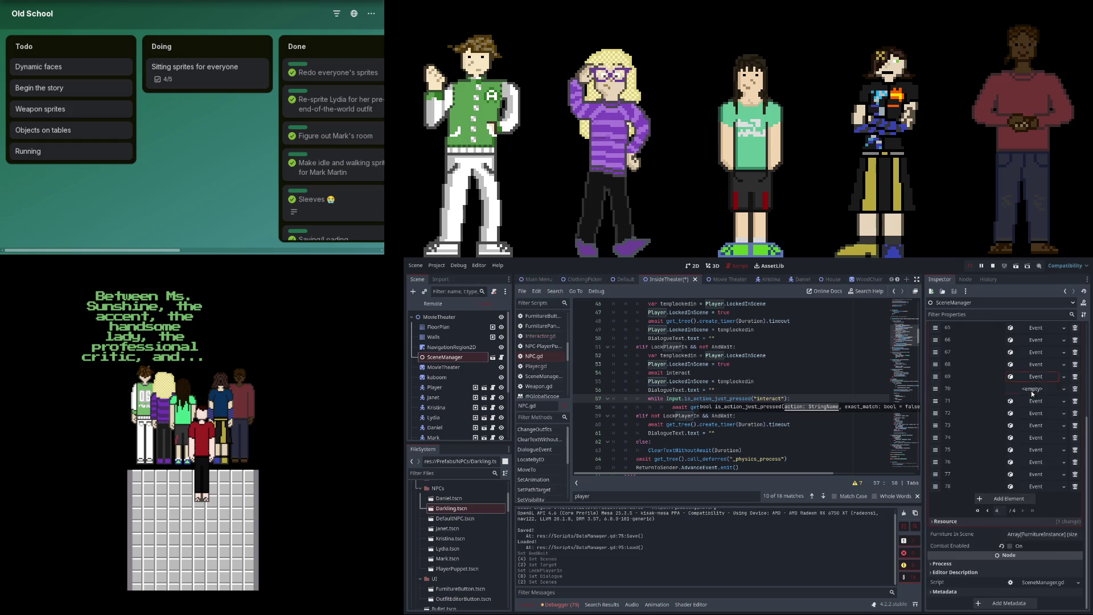
pyautogui.moveTo(939, 388); pyautogui.dragTo(938, 377)
pyautogui.hotkey('ctrl', 'z')
pyautogui.hotkey('ctrl', 'z')
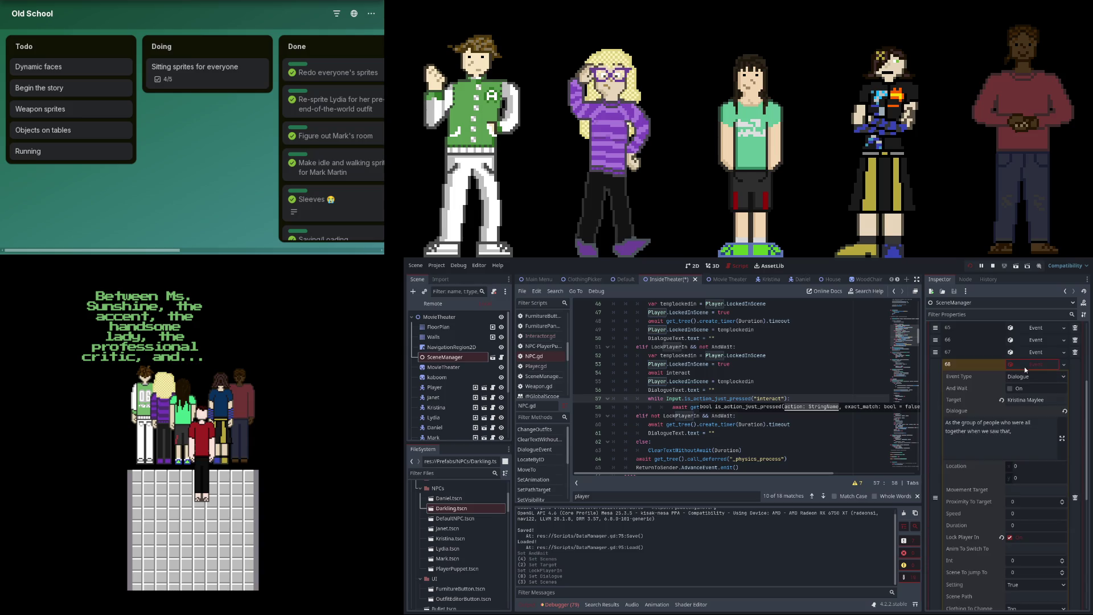
pyautogui.click(1036, 391)
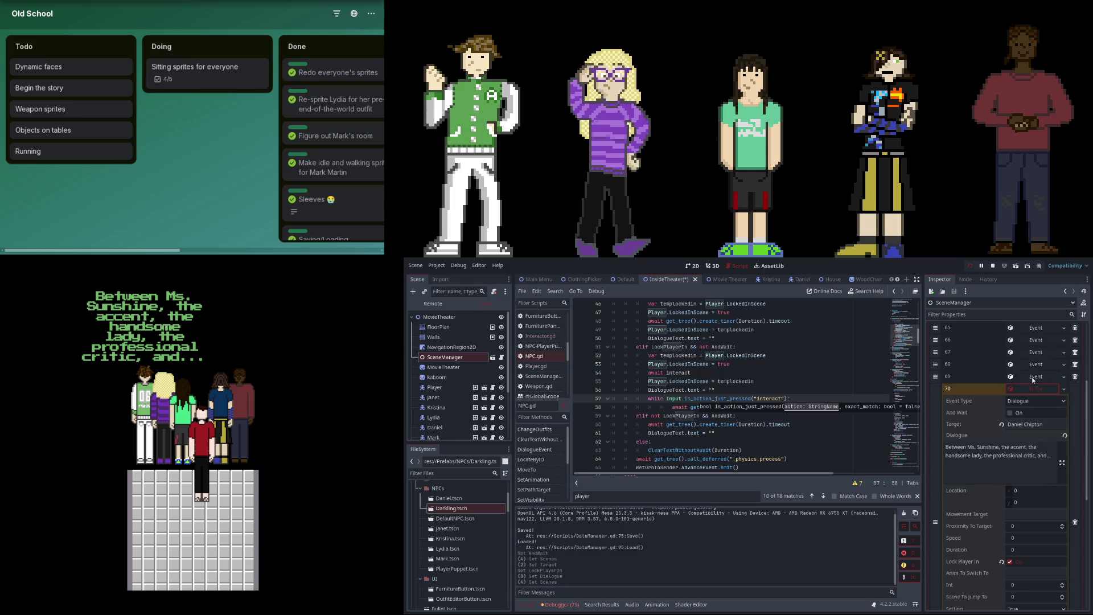
pyautogui.hotkey('ctrl', 'z')
# Set event 69 to Kristina Maylee saying "I think we should stick together as a group." with the player locked in.
pyautogui.click(1019, 418)
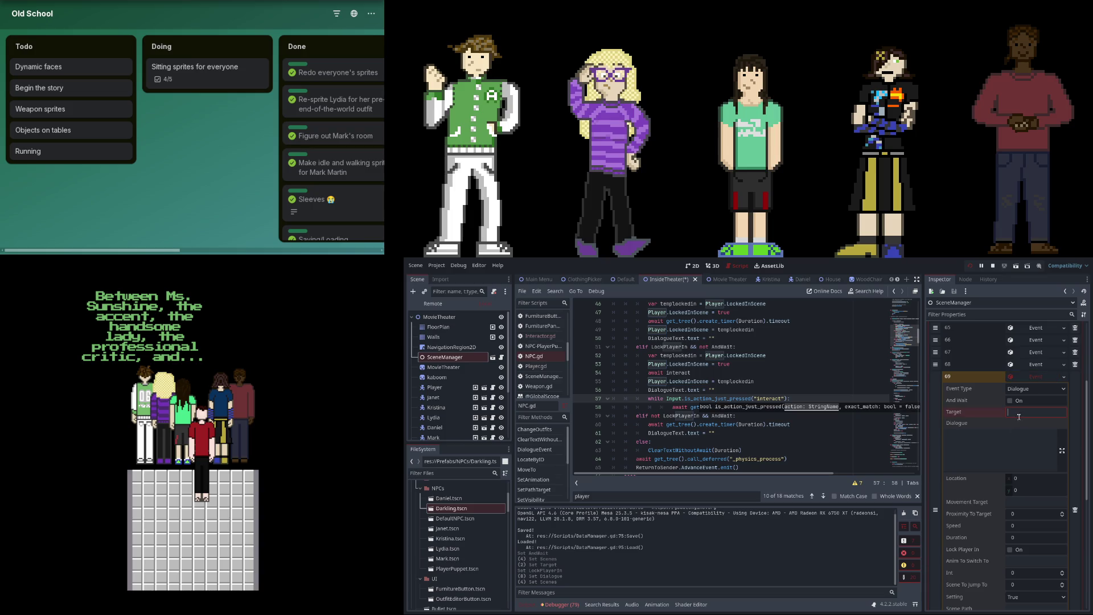
pyautogui.write('Kri')
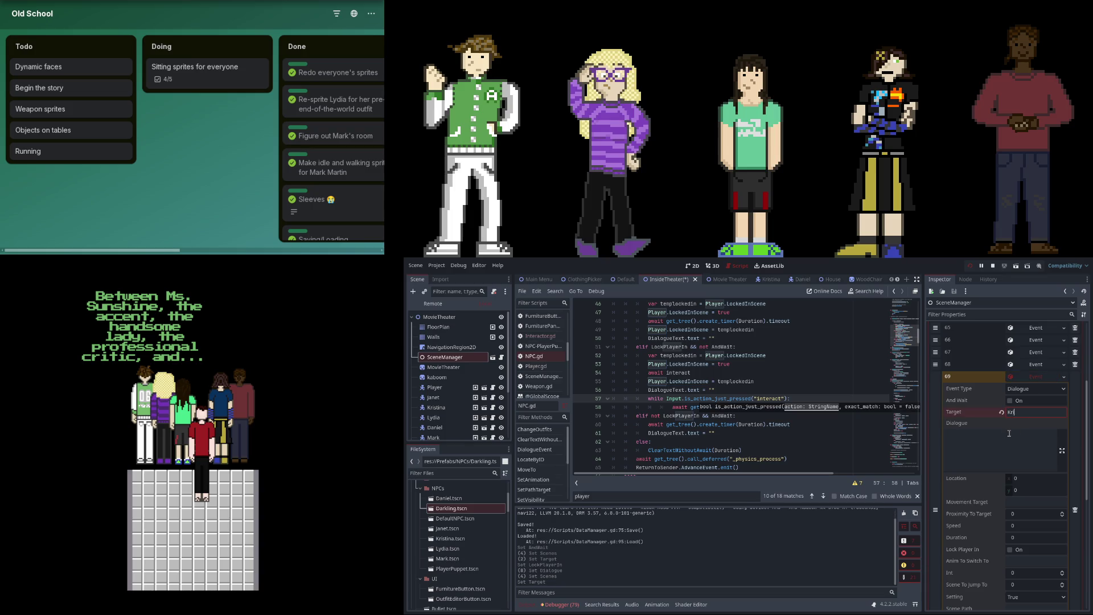
pyautogui.write('stina Maylee')
pyautogui.click(1009, 433)
pyautogui.write('I think we should ')
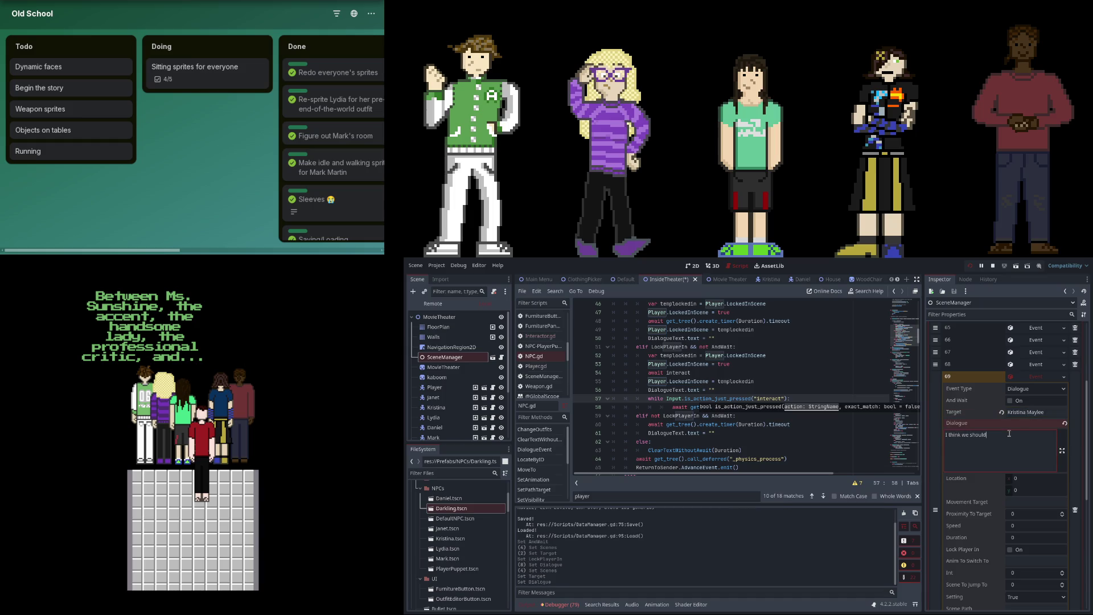
pyautogui.write('stick ')
pyautogui.write('together as a')
pyautogui.click(1027, 548)
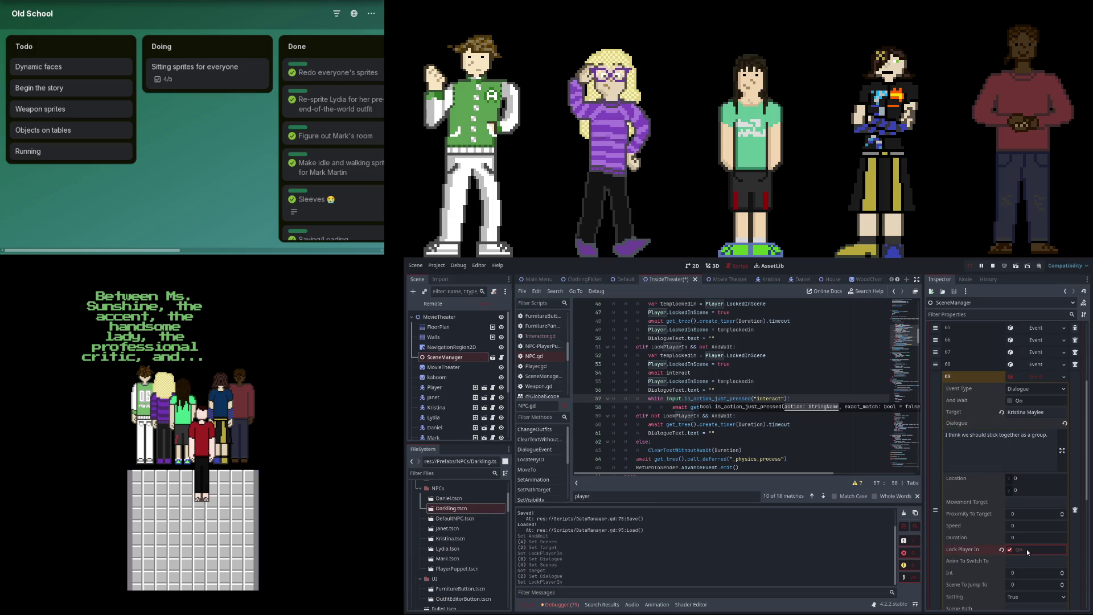
pyautogui.scroll(-3, 1007, 555)
pyautogui.scroll(4, 1006, 557)
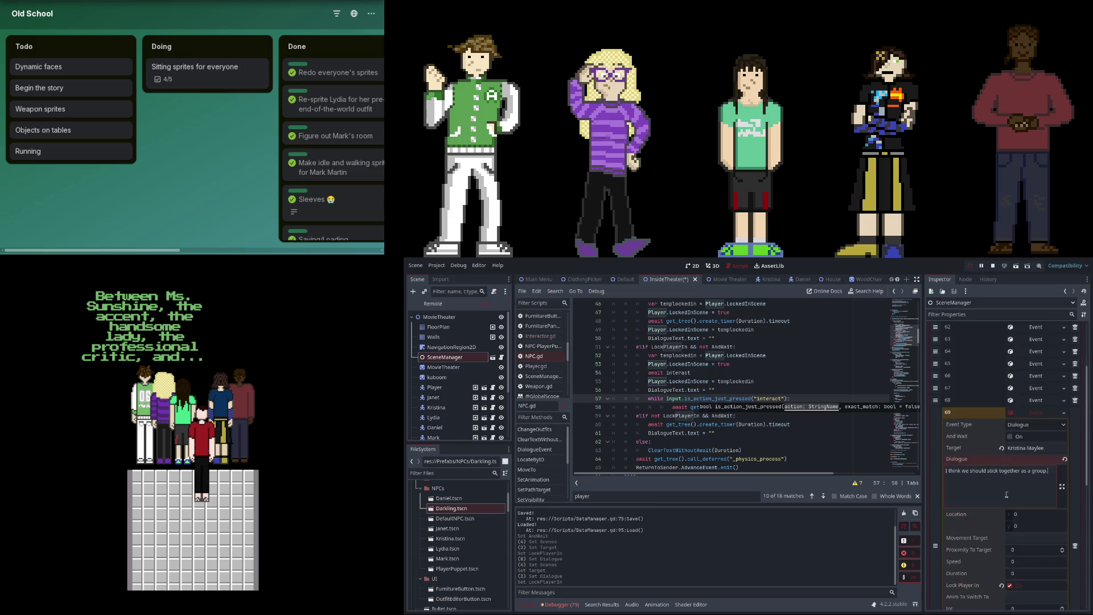
pyautogui.click(1005, 497)
pyautogui.scroll(-4, 1036, 555)
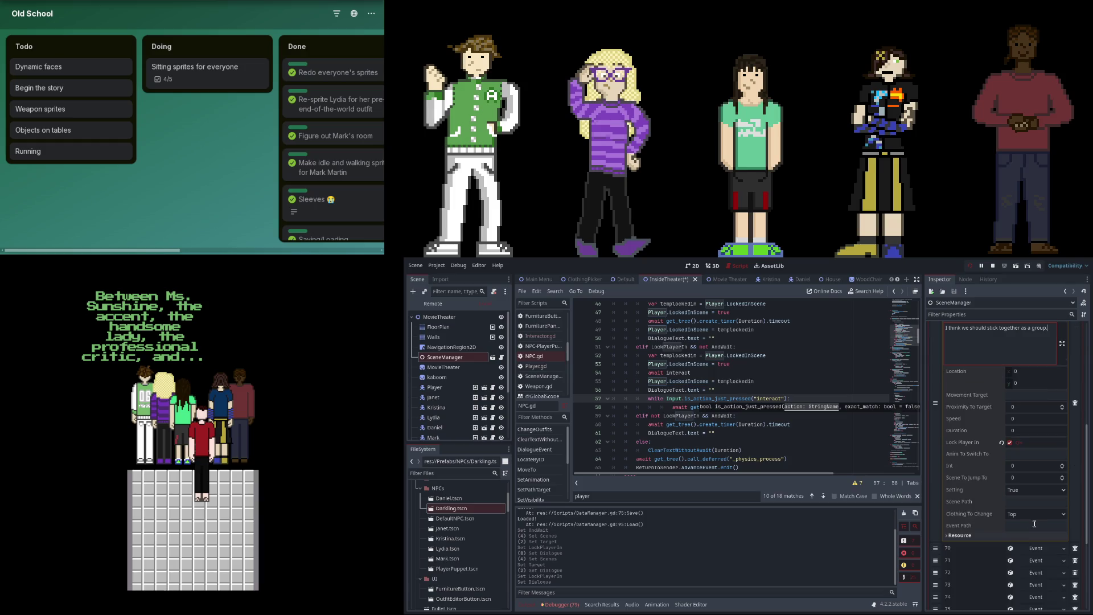
# Look over events 70 and 71, then expand event 72.
pyautogui.click(1036, 551)
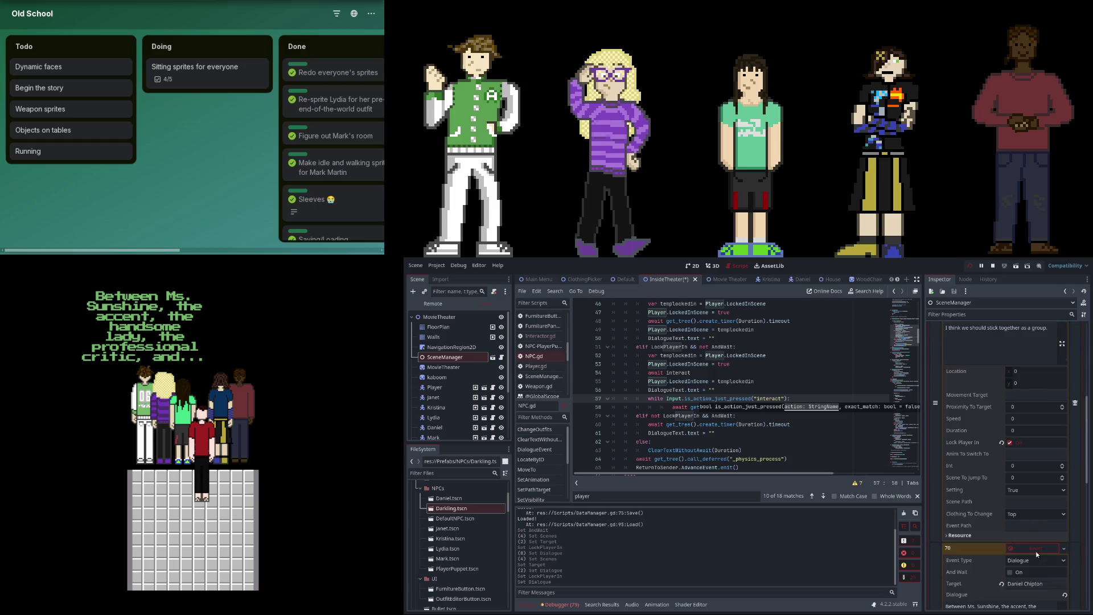
pyautogui.scroll(-2, 1036, 551)
pyautogui.click(1038, 474)
pyautogui.click(1044, 491)
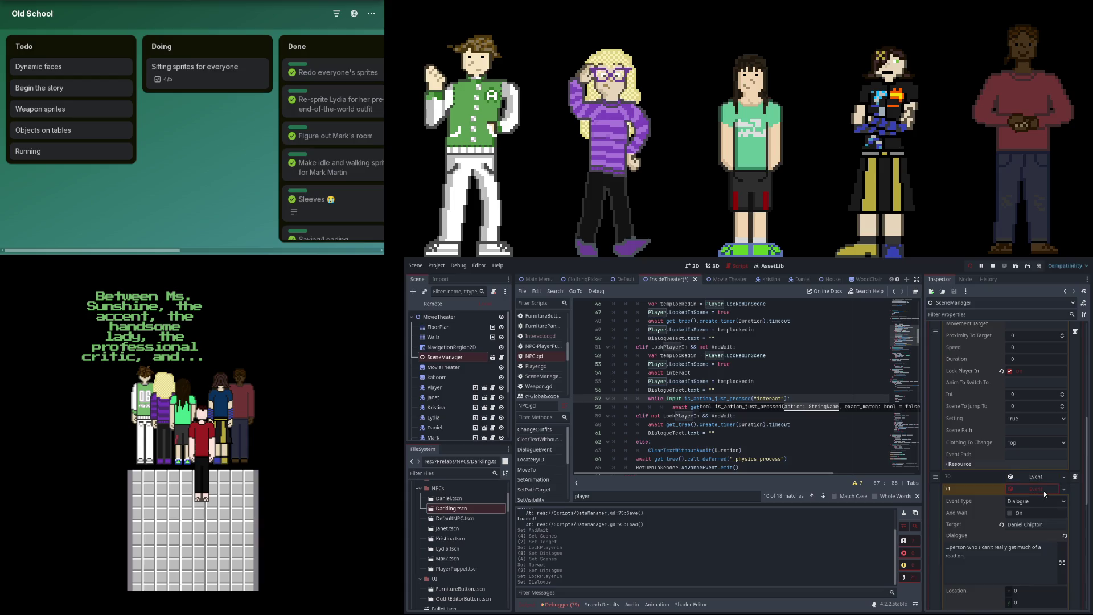
pyautogui.click(1044, 491)
pyautogui.click(1041, 496)
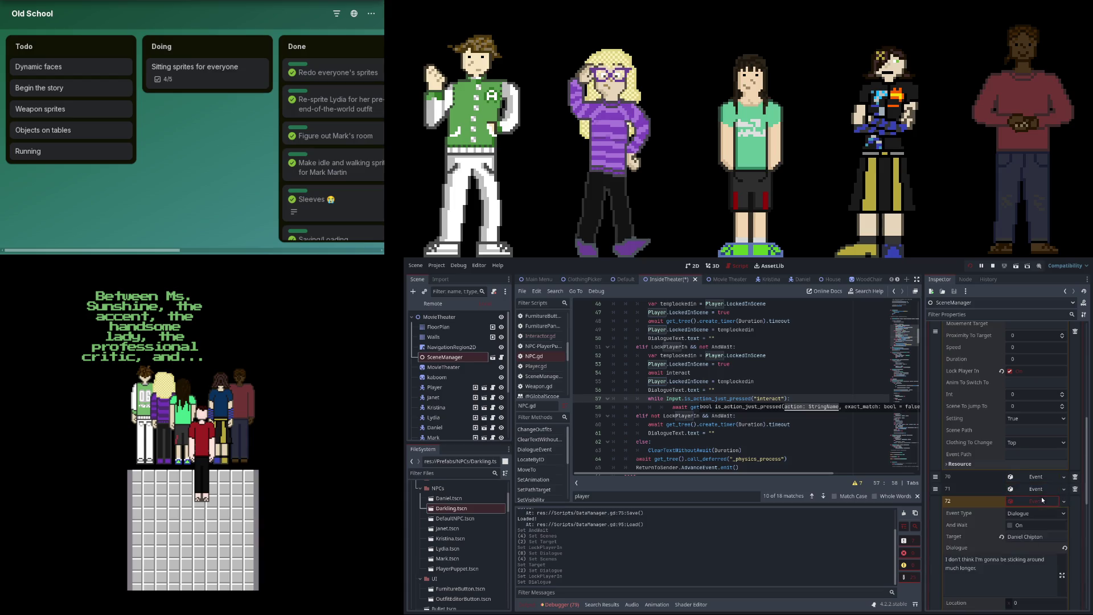
# Change event 72's line to "I don't think I'm gonna be around any of you much longer.".
pyautogui.moveTo(1009, 561); pyautogui.dragTo(1041, 562)
pyautogui.scroll(-1, 1013, 561)
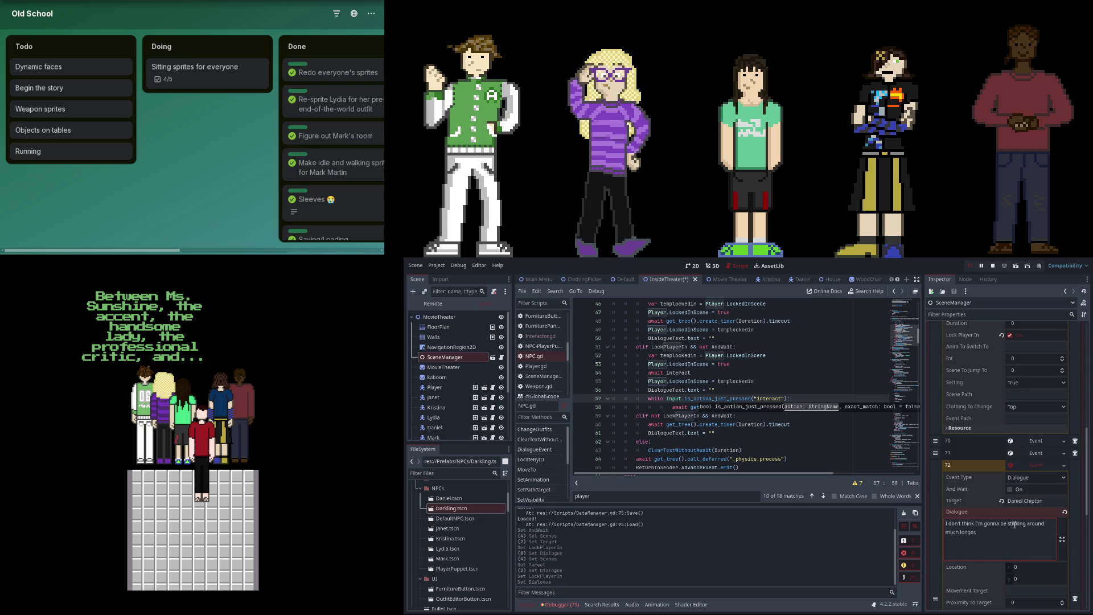
pyautogui.hotkey('ctrl', 'BackSpace')
pyautogui.write('you a')
pyautogui.scroll(-1, 945, 523)
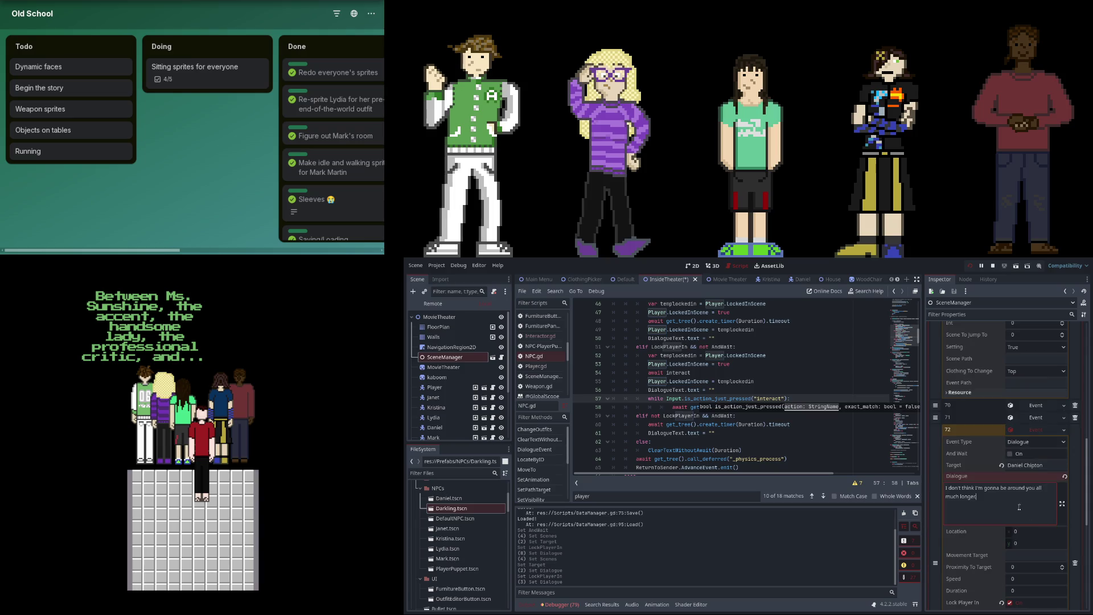
pyautogui.scroll(-6, 1008, 503)
pyautogui.scroll(4, 1002, 484)
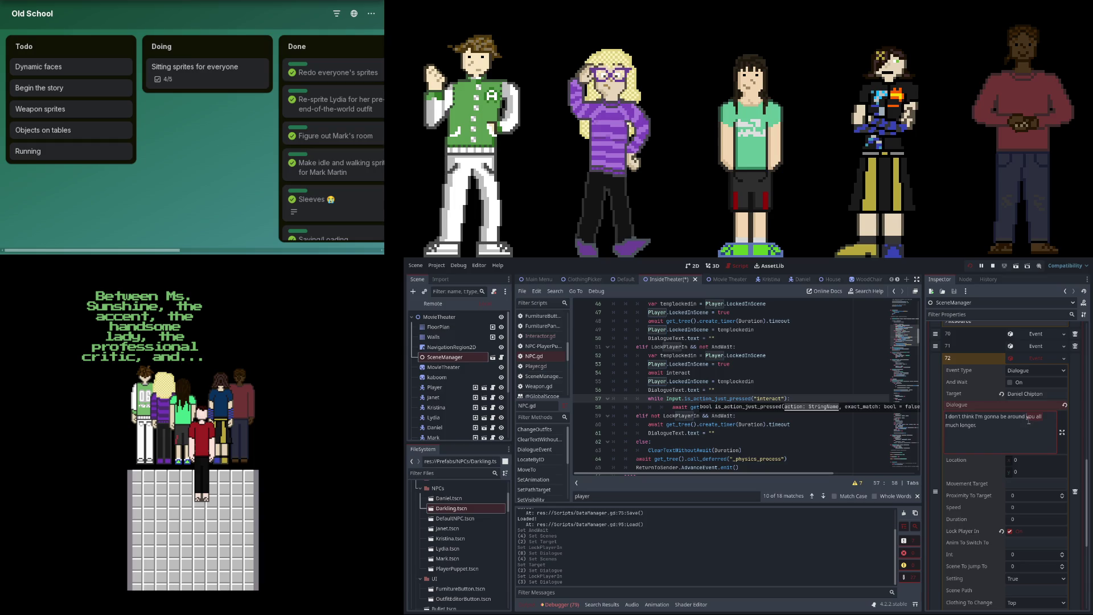
pyautogui.press('BackSpace')
pyautogui.press('BackSpace')
pyautogui.press('BackSpace')
pyautogui.write('any of y')
pyautogui.write('ou')
pyautogui.scroll(3, 1029, 421)
pyautogui.click(1032, 418)
pyautogui.click(1034, 428)
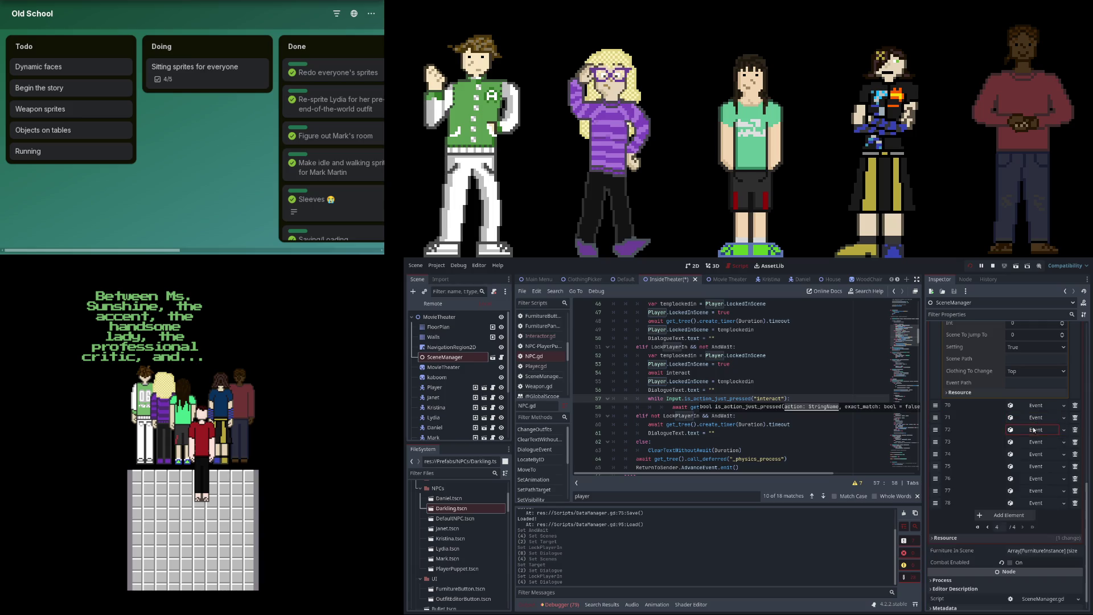
# Trim event 73's dialogue to "Hold on.", cutting out the "handsome lady?" line.
pyautogui.click(1034, 442)
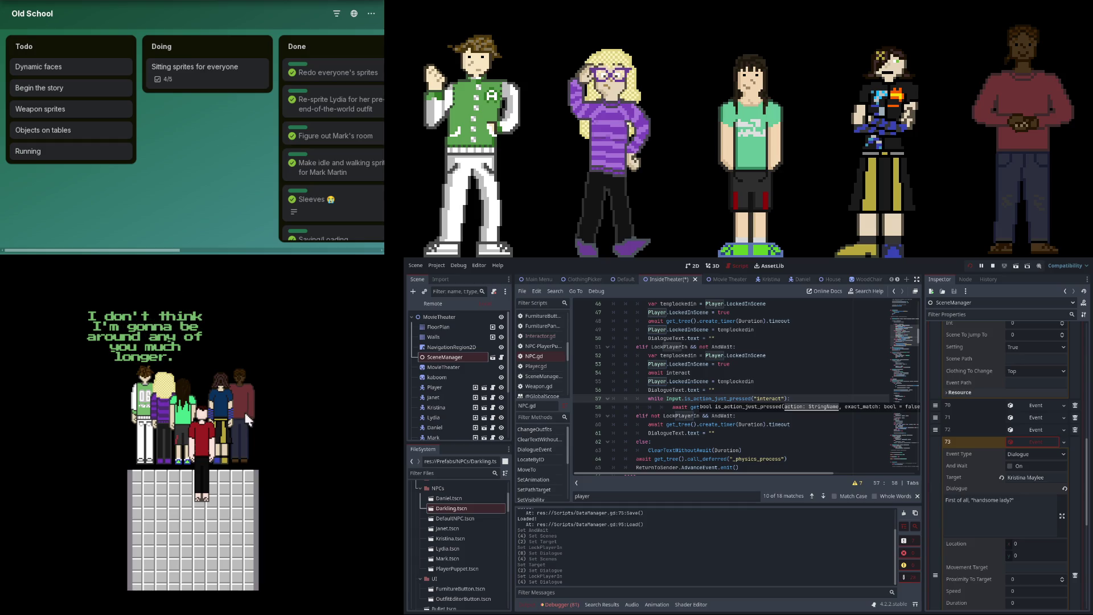
pyautogui.click(1047, 443)
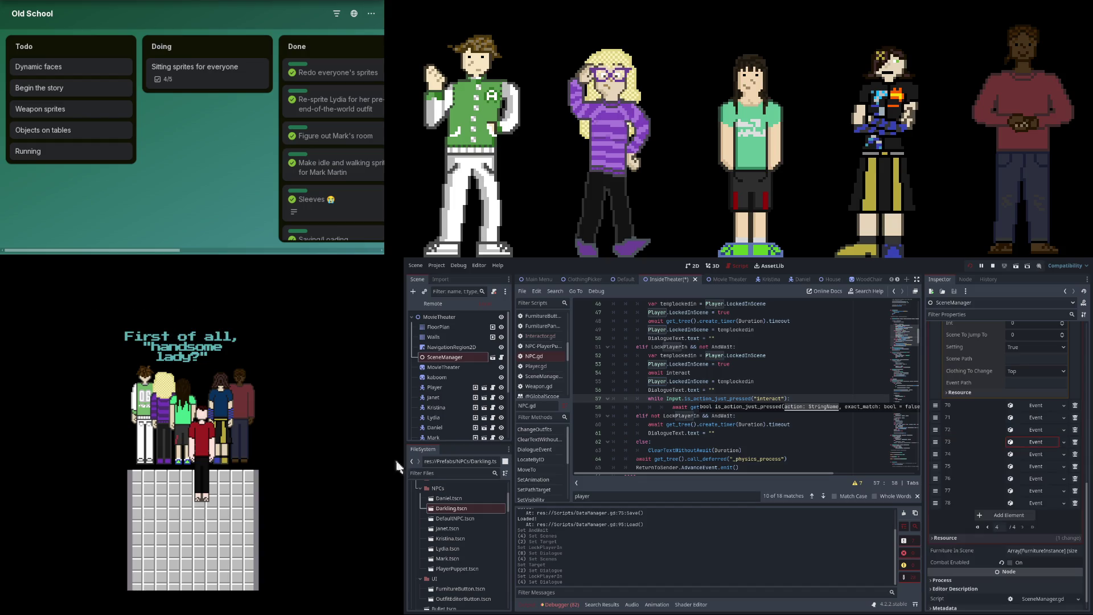
pyautogui.click(1054, 444)
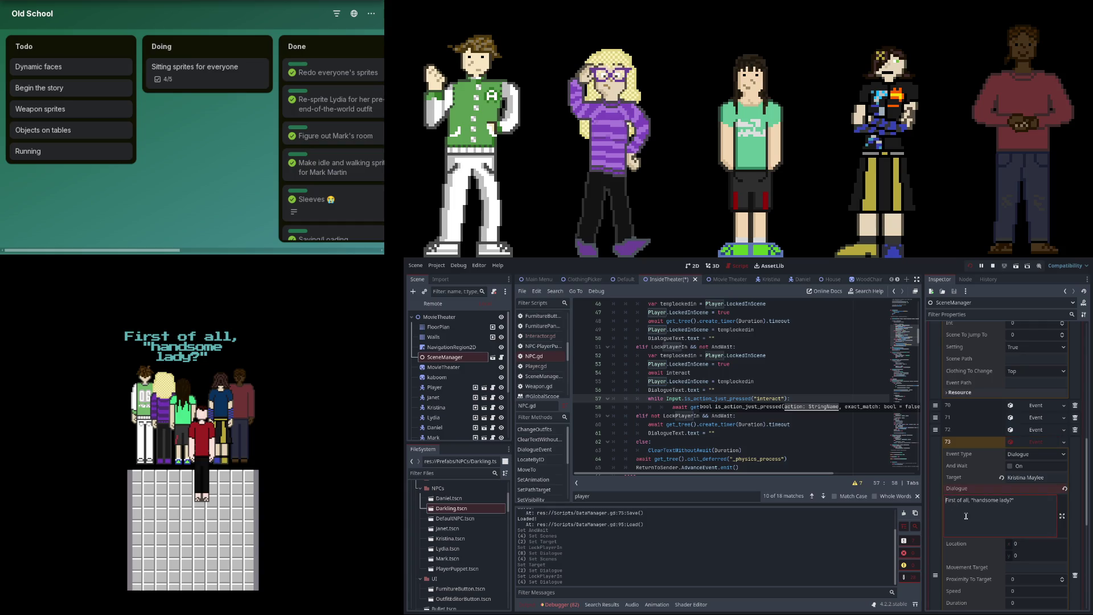
pyautogui.write('H')
pyautogui.write('on.')
pyautogui.press('Return')
pyautogui.hotkey('ctrl', 'x')
pyautogui.click(1046, 442)
# Add event 79 targeting Kristina Maylee with the pasted line 'First of all, "handsome lady?"'.
pyautogui.click(1021, 490)
pyautogui.click(1027, 489)
pyautogui.click(1030, 498)
pyautogui.click(1029, 523)
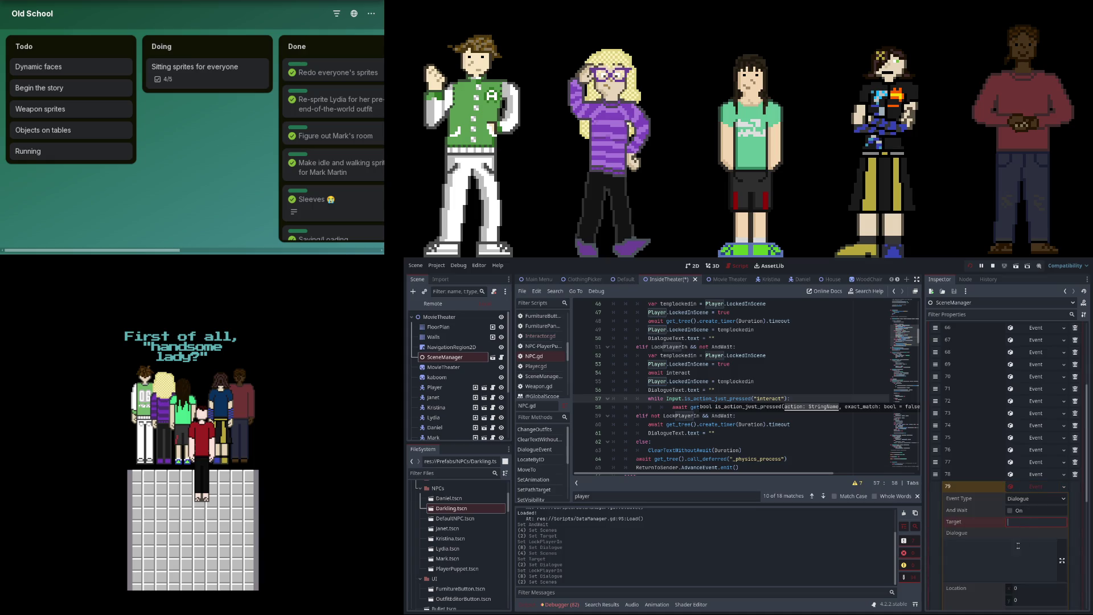
pyautogui.write('Kris')
pyautogui.write('stin')
pyautogui.write(' Mayle')
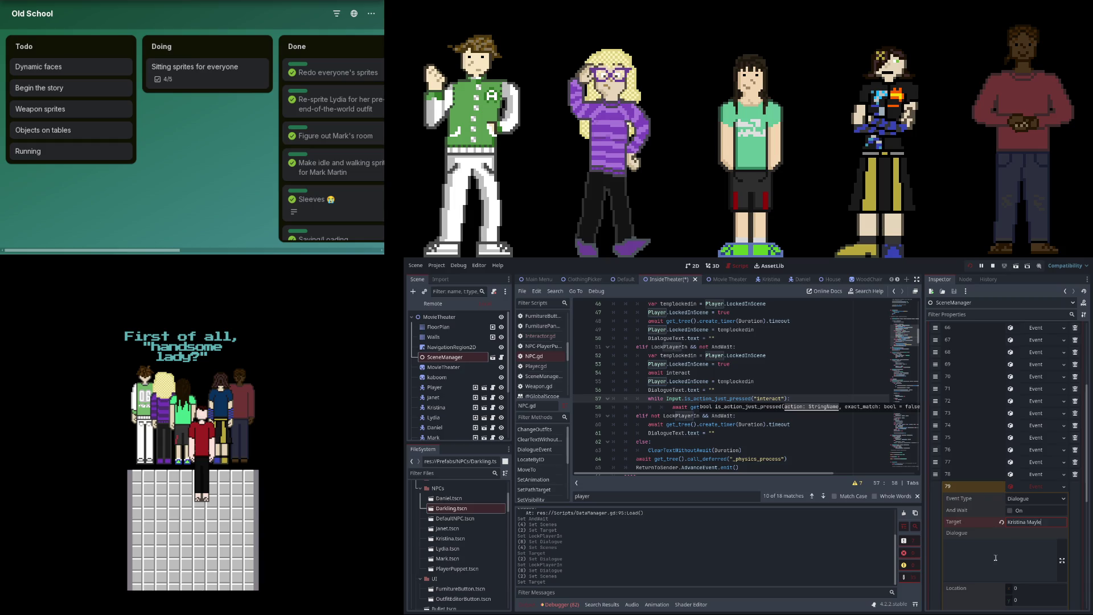
pyautogui.click(996, 558)
pyautogui.hotkey('ctrl', 'v')
pyautogui.scroll(-2, 998, 554)
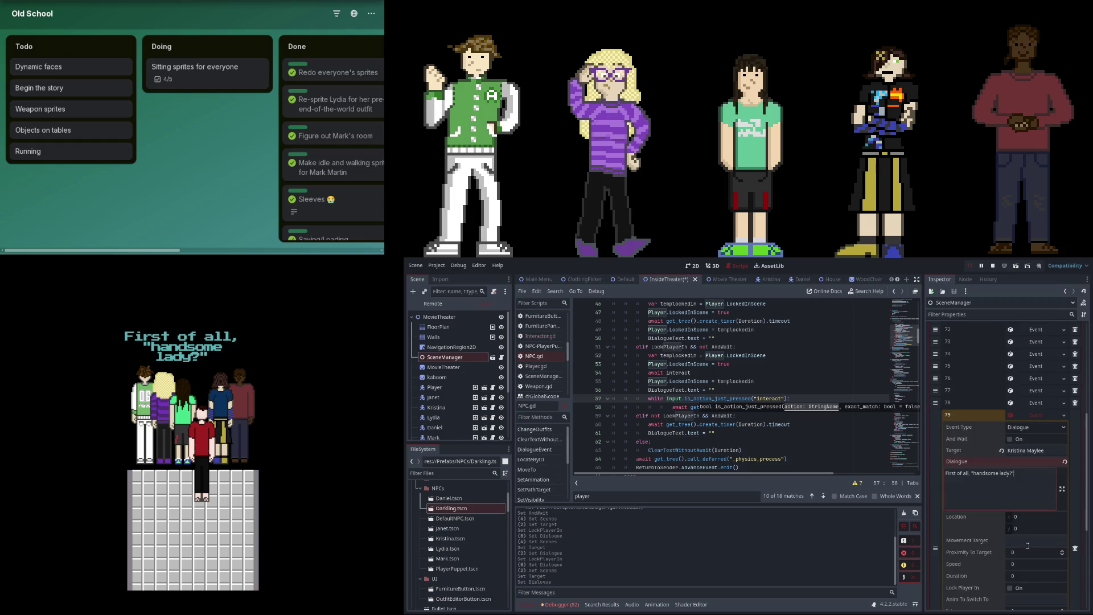
pyautogui.scroll(-2, 1028, 545)
# Turn on Lock Player In for event 79 and save the scene.
pyautogui.click(1022, 515)
pyautogui.scroll(-1, 1023, 523)
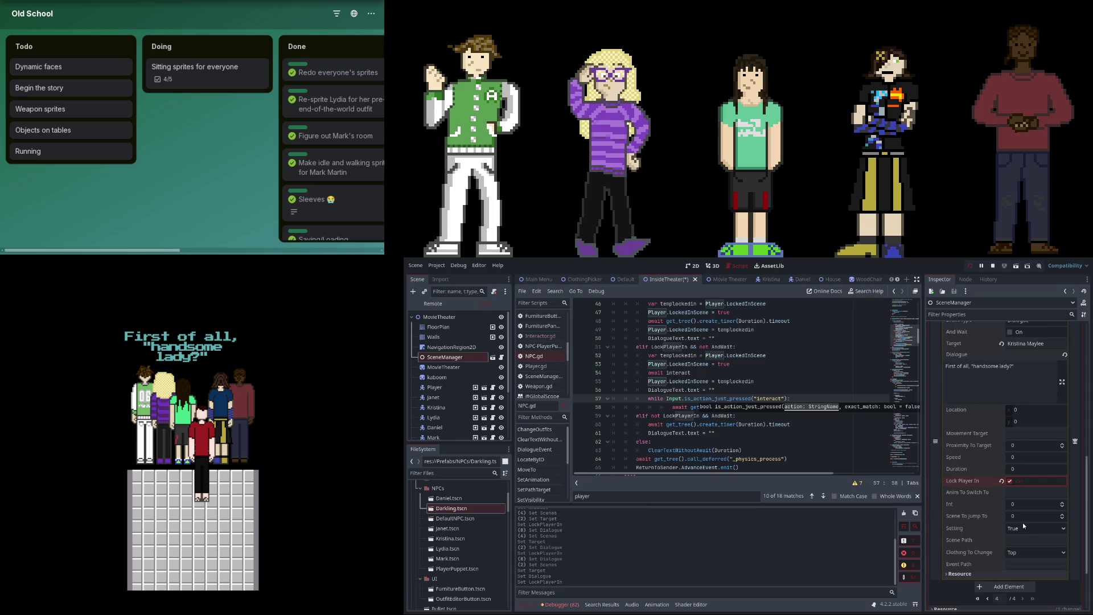
pyautogui.scroll(3, 1019, 465)
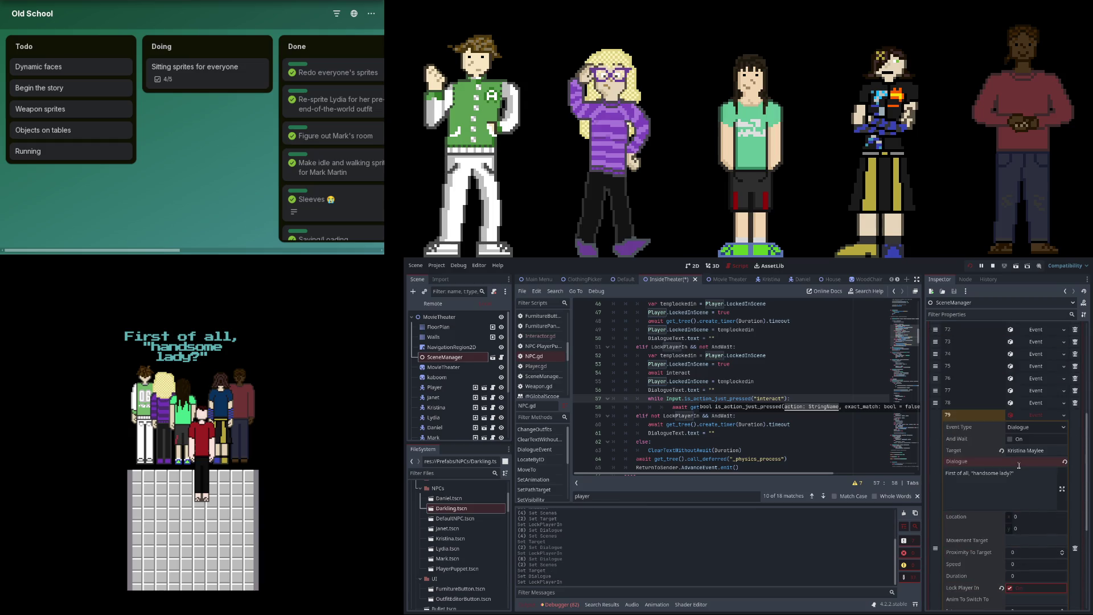
pyautogui.hotkey('ctrl', 's')
pyautogui.click(1039, 415)
pyautogui.scroll(1, 940, 489)
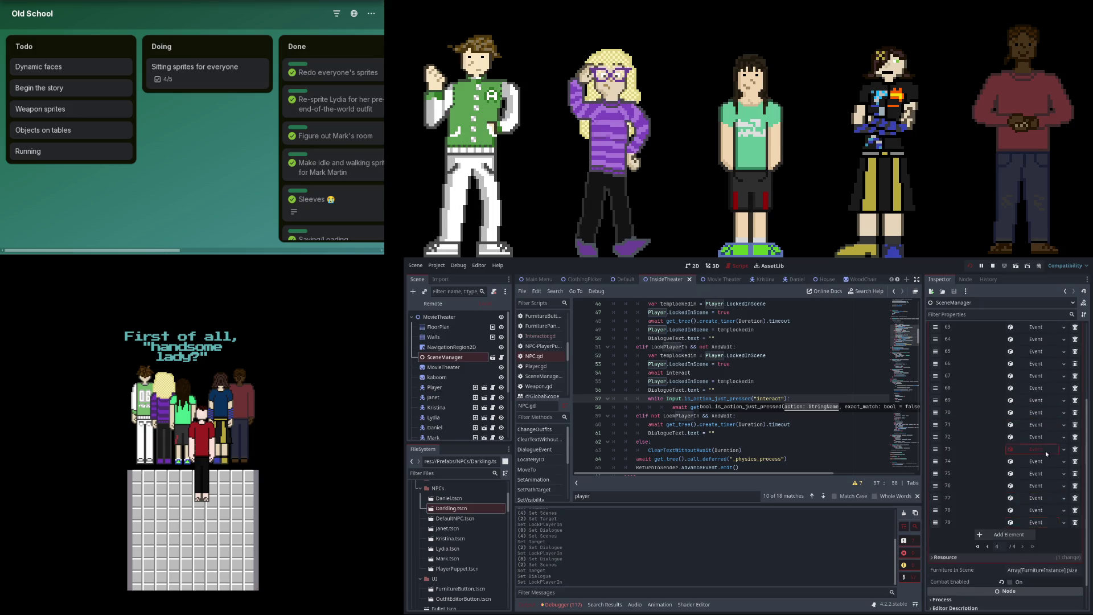
# Check the dialogue of events 73 and 75 through 79, then save InsideTheater.
pyautogui.click(1034, 448)
pyautogui.click(1033, 449)
pyautogui.click(1026, 476)
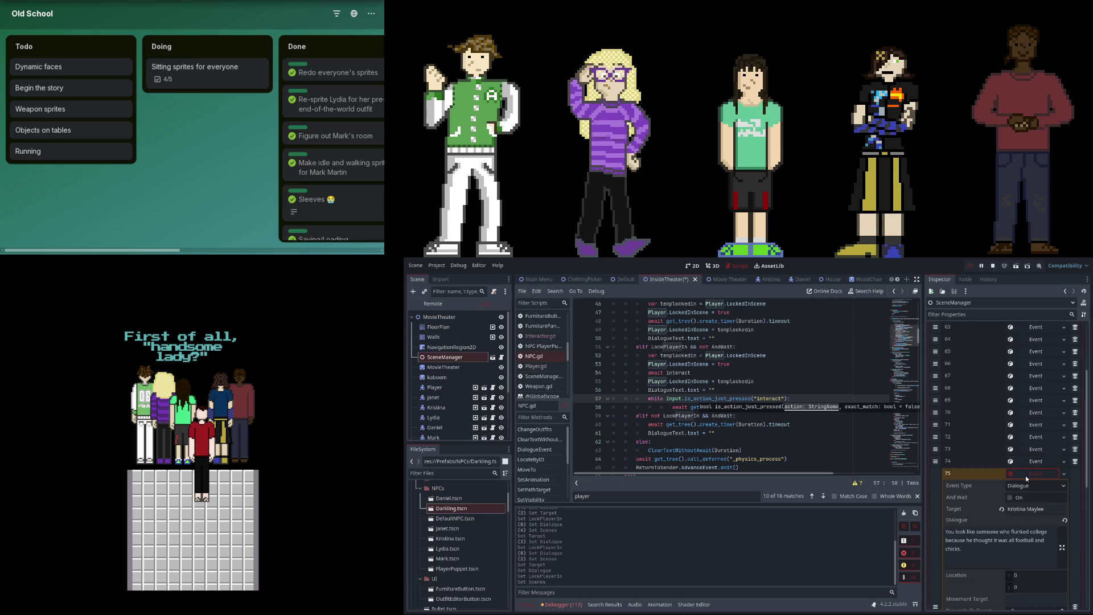
pyautogui.click(1023, 487)
pyautogui.click(1029, 500)
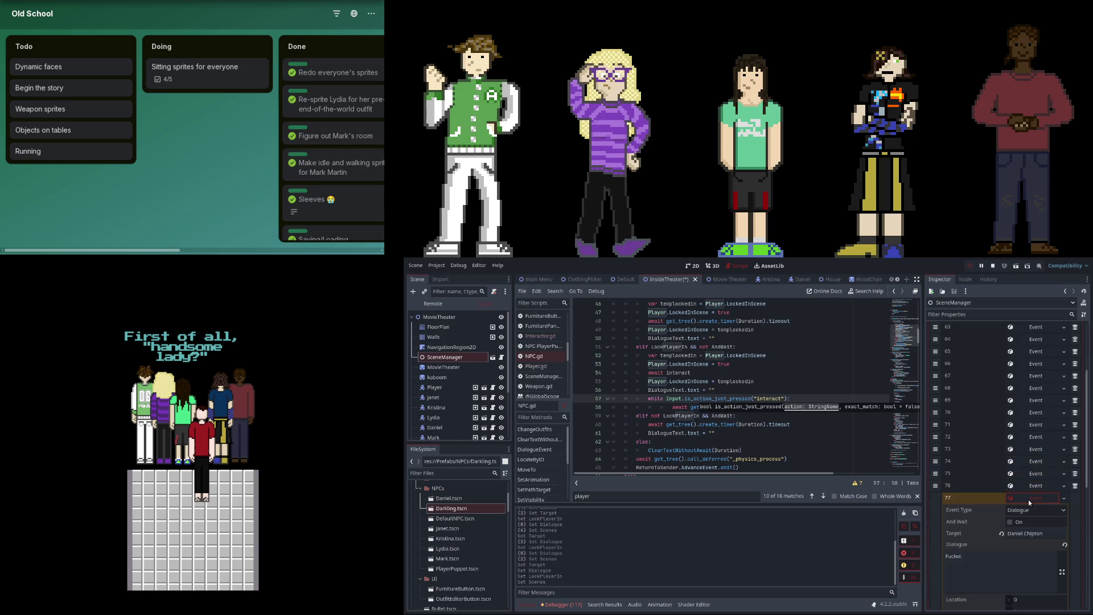
pyautogui.click(1028, 500)
pyautogui.click(1029, 507)
pyautogui.click(1029, 510)
pyautogui.click(1026, 518)
pyautogui.click(1026, 519)
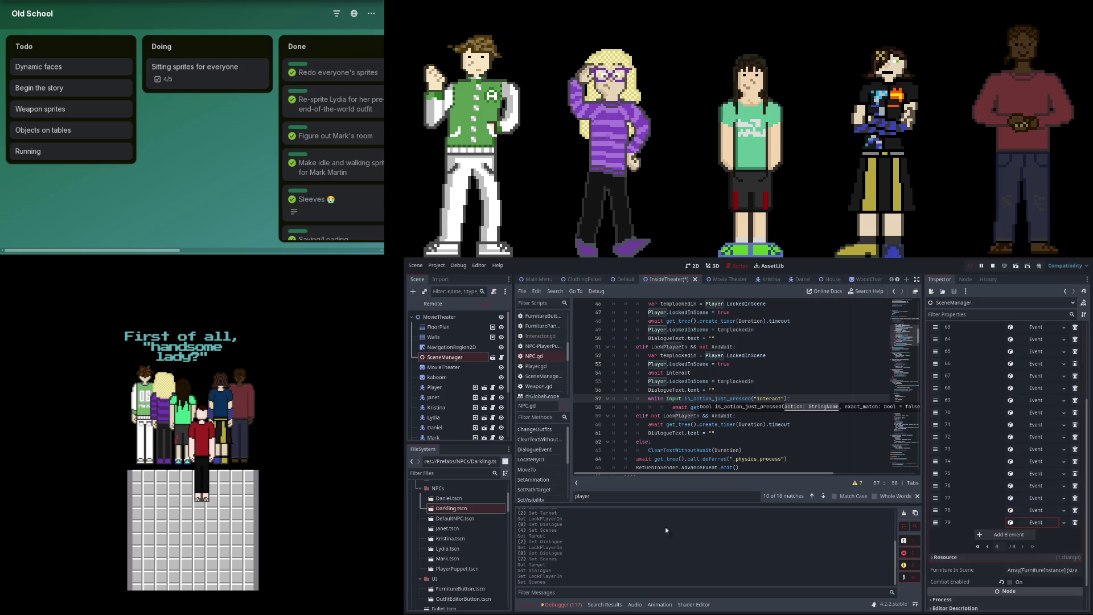
pyautogui.hotkey('ctrl', 's')
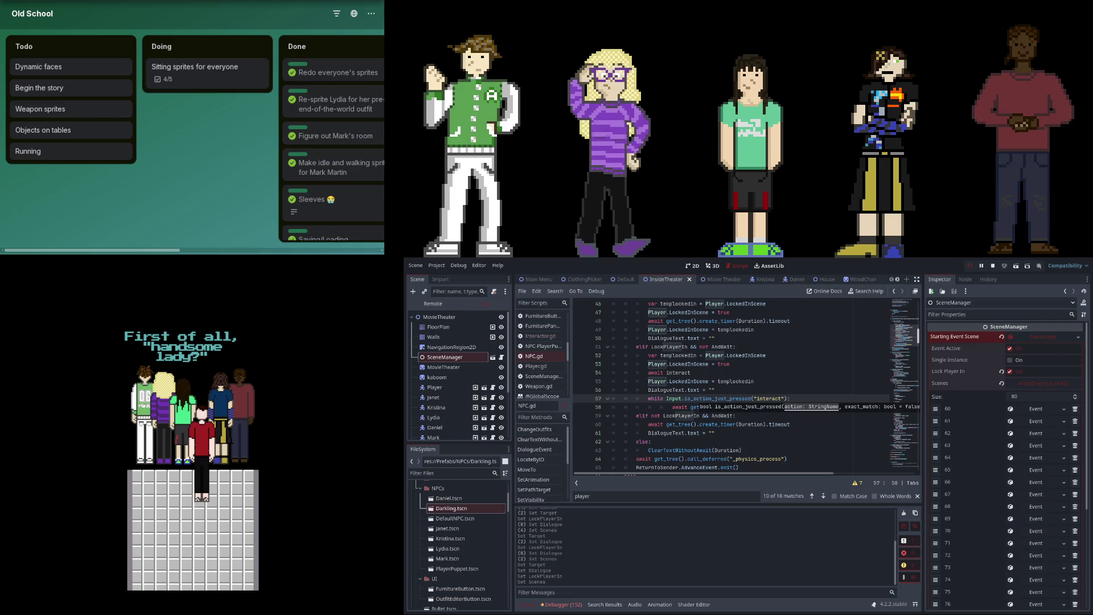
# Stop the running game with F8 and quit Godot with Ctrl+Q.
pyautogui.press('F8')
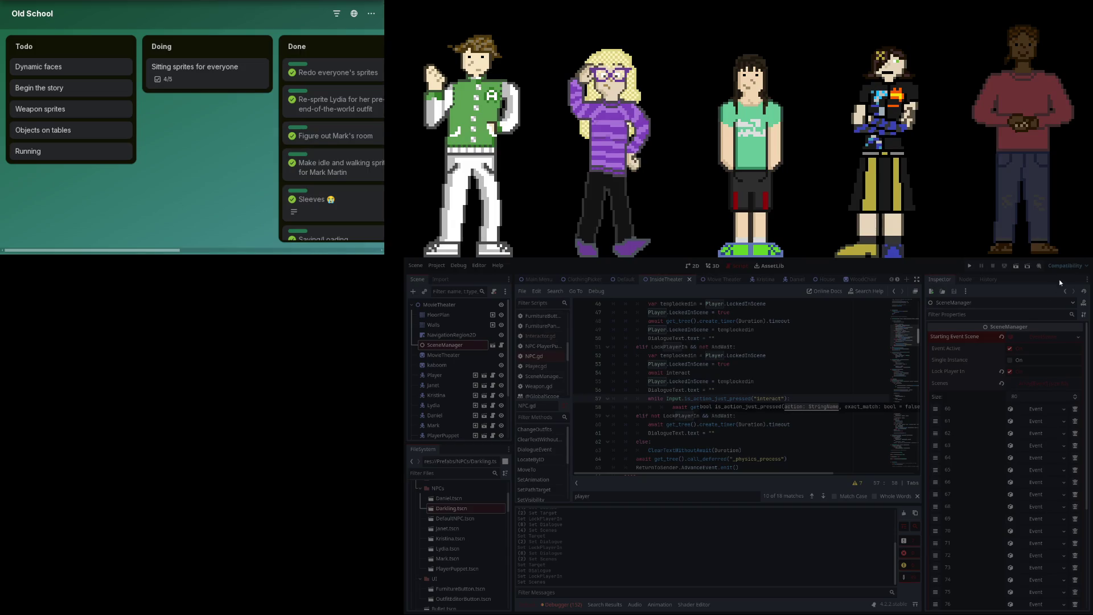
pyautogui.hotkey('ctrl', 'q')
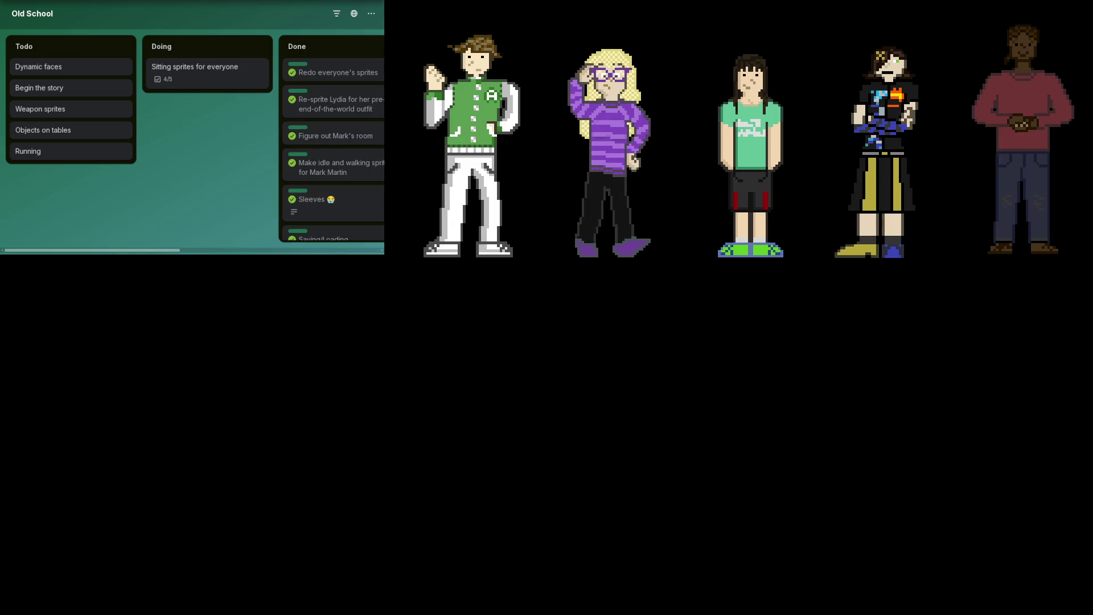